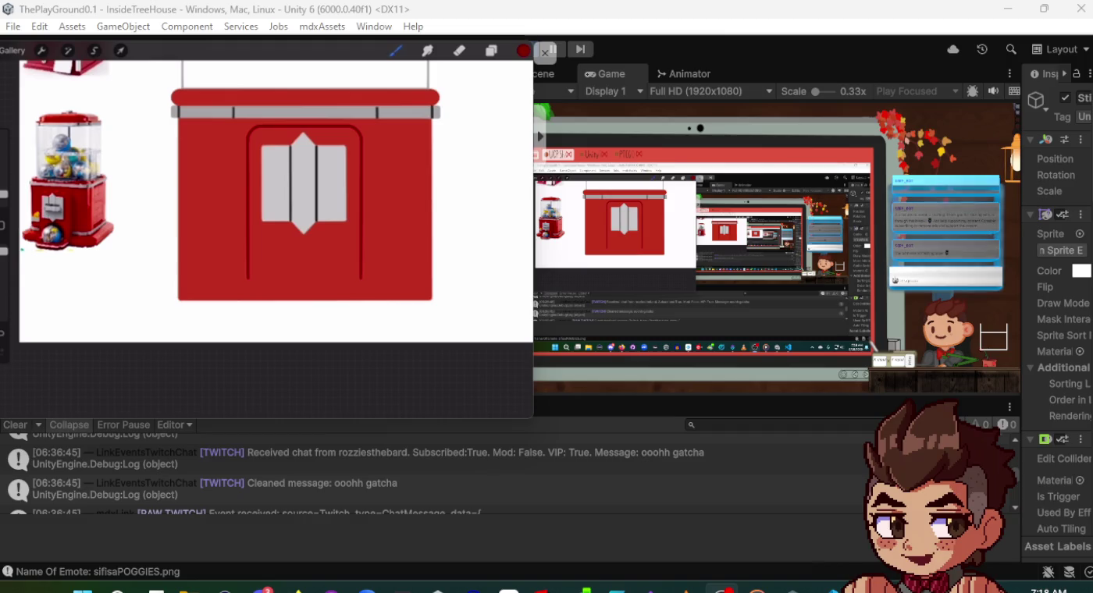
- Bring Unity forward, resize its hierarchy and game view panels, then return to the mirrored drawing
click(706, 8)
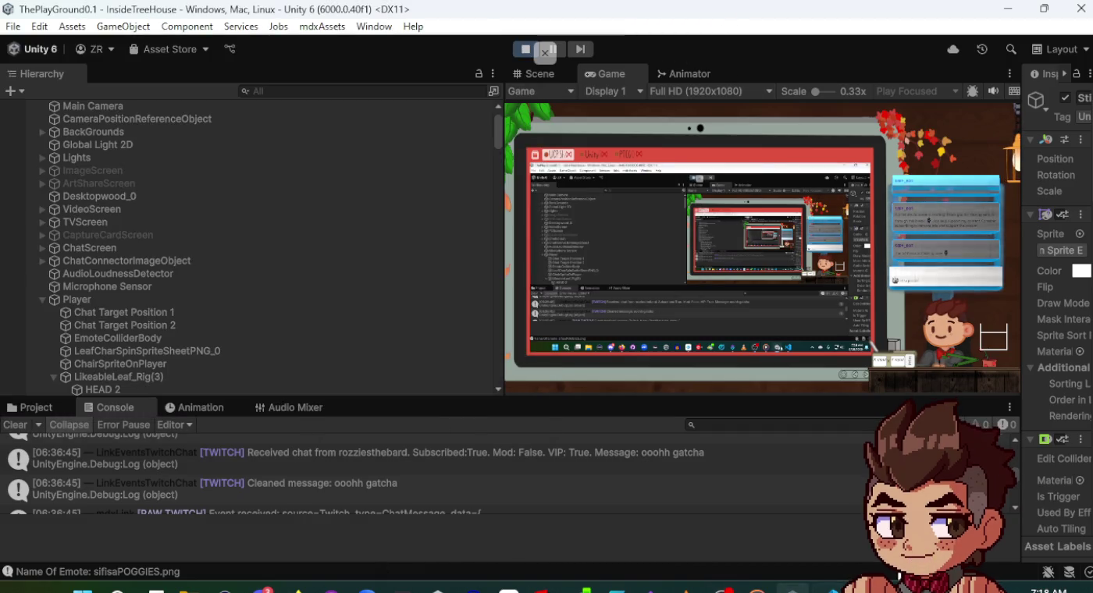
mouse_move(502, 256)
mouse_down()
mouse_move(222, 247)
mouse_move(458, 254)
mouse_move(508, 272)
mouse_move(468, 271)
mouse_up()
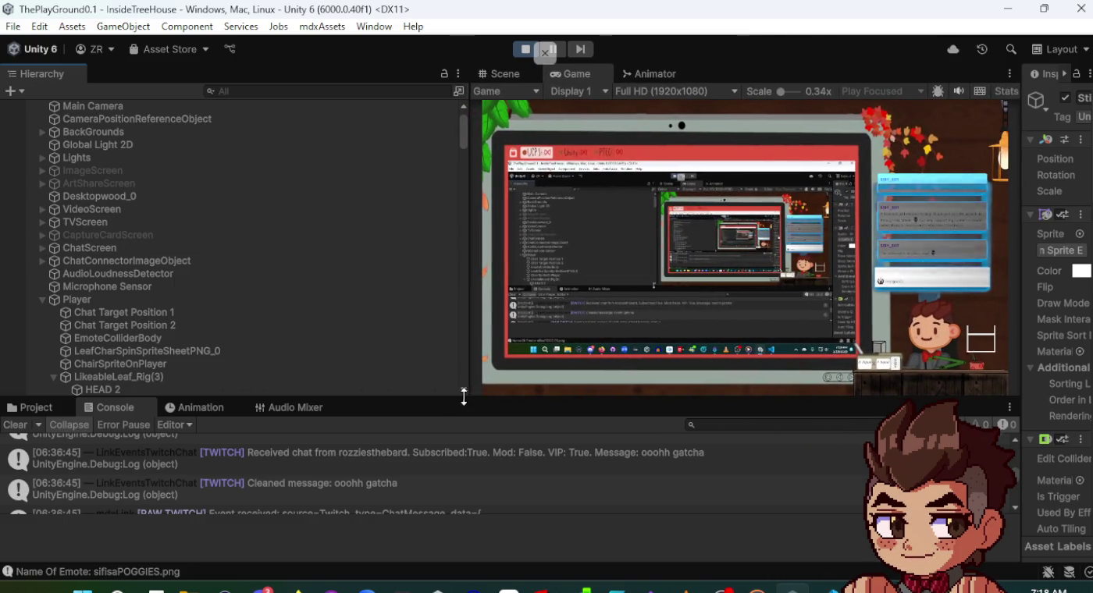
mouse_move(721, 588)
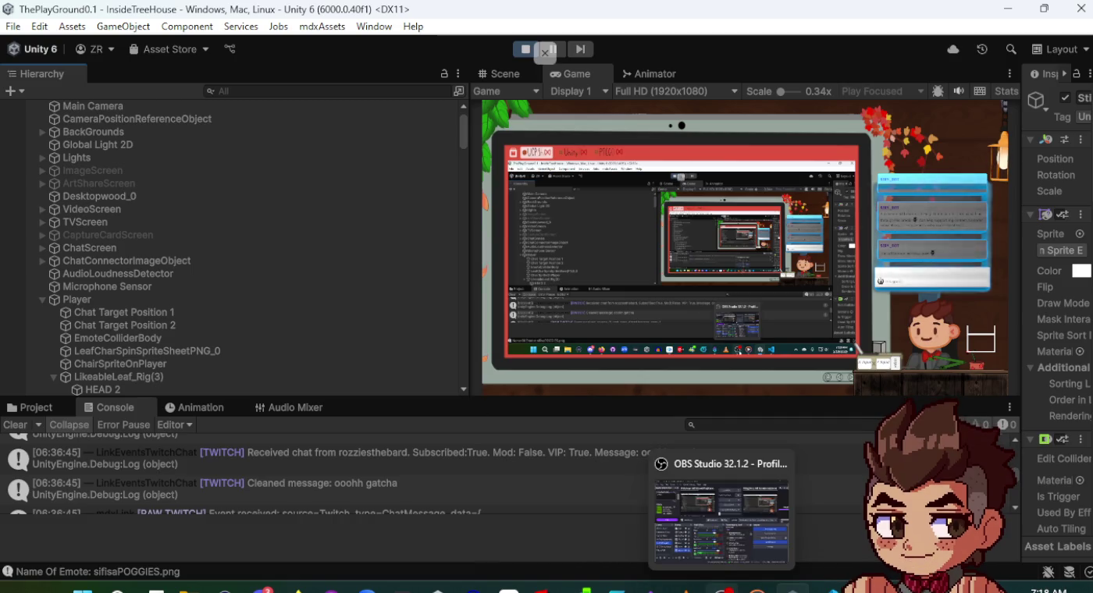
mouse_move(507, 589)
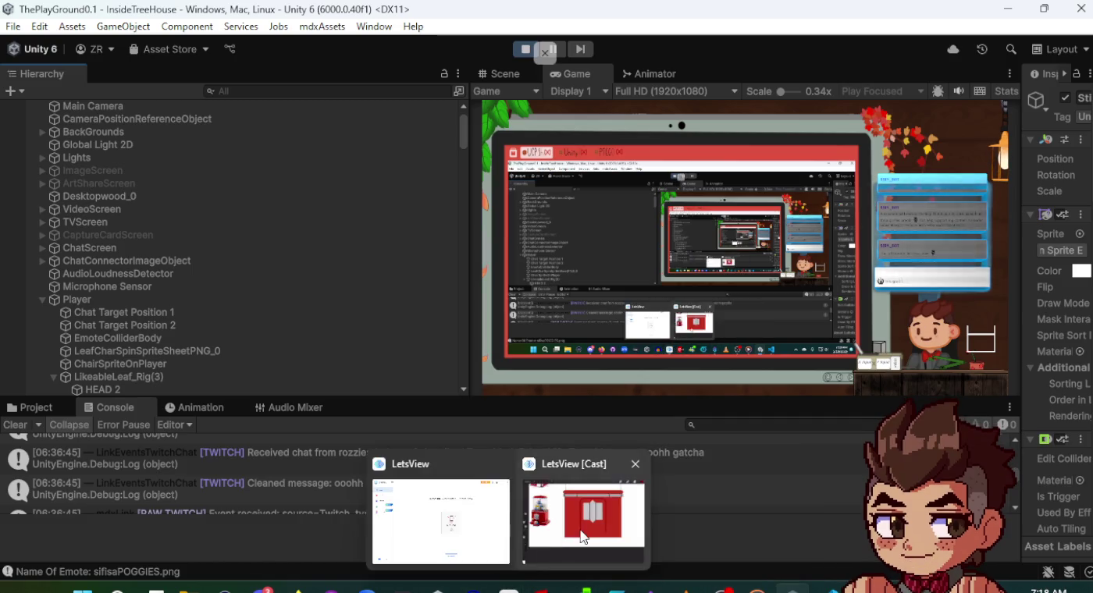
click(581, 531)
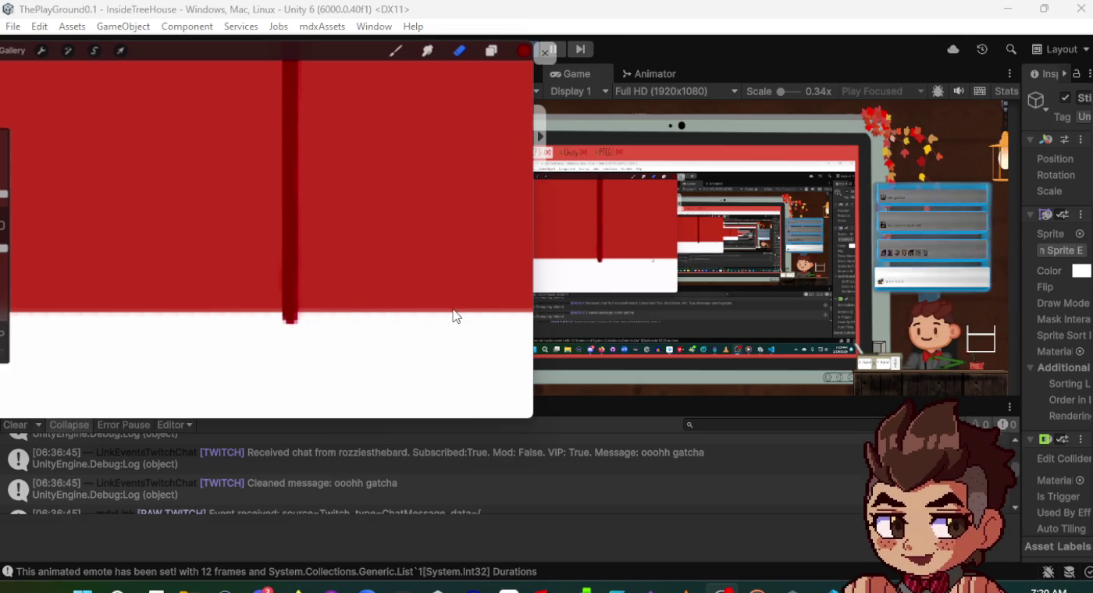
- Switch to the brush to paint the light grey emblem panels
key(b)
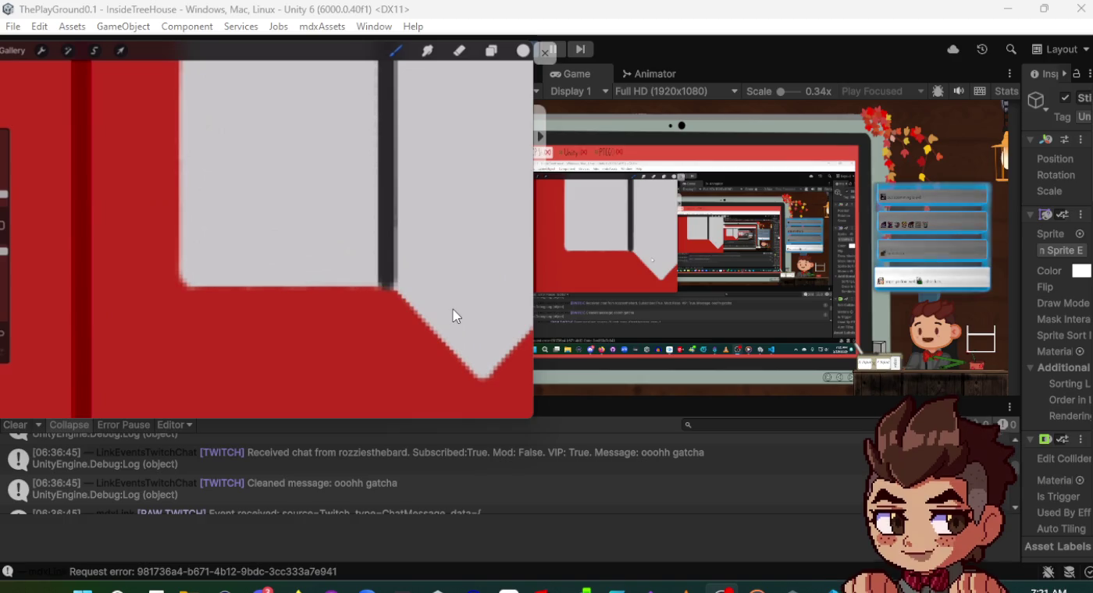
- Alternate eraser and brush to clean the edges, then zoom out to view the door
key(e)
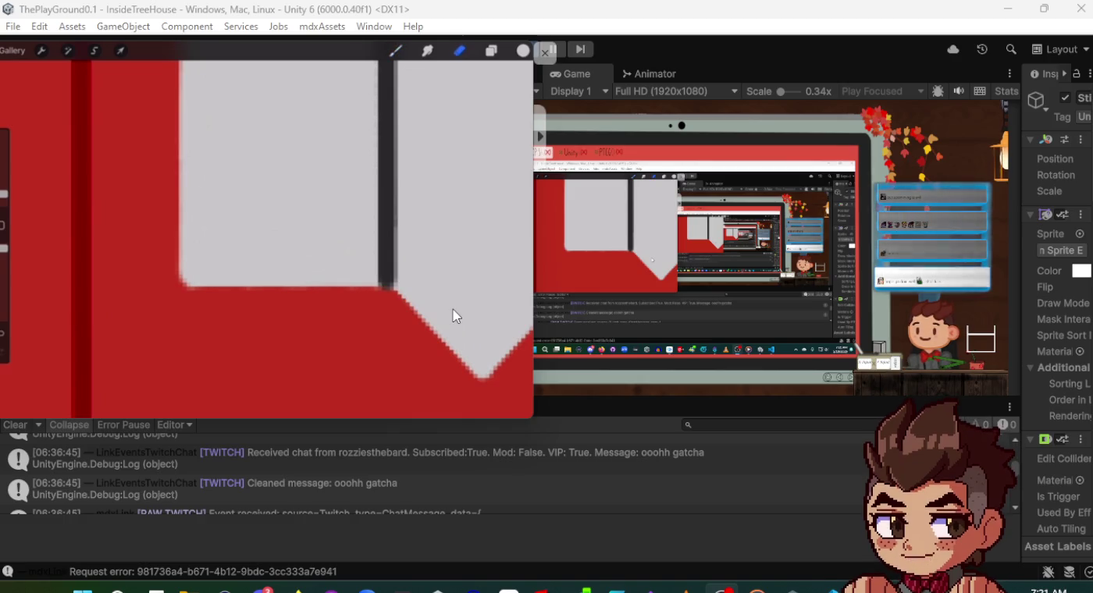
key(p)
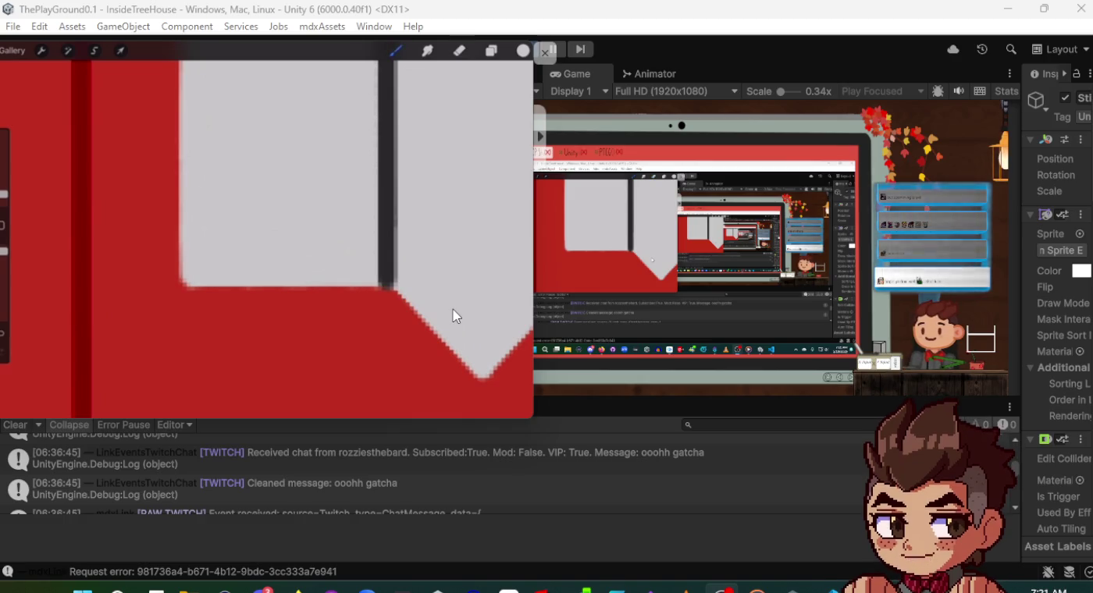
key(e)
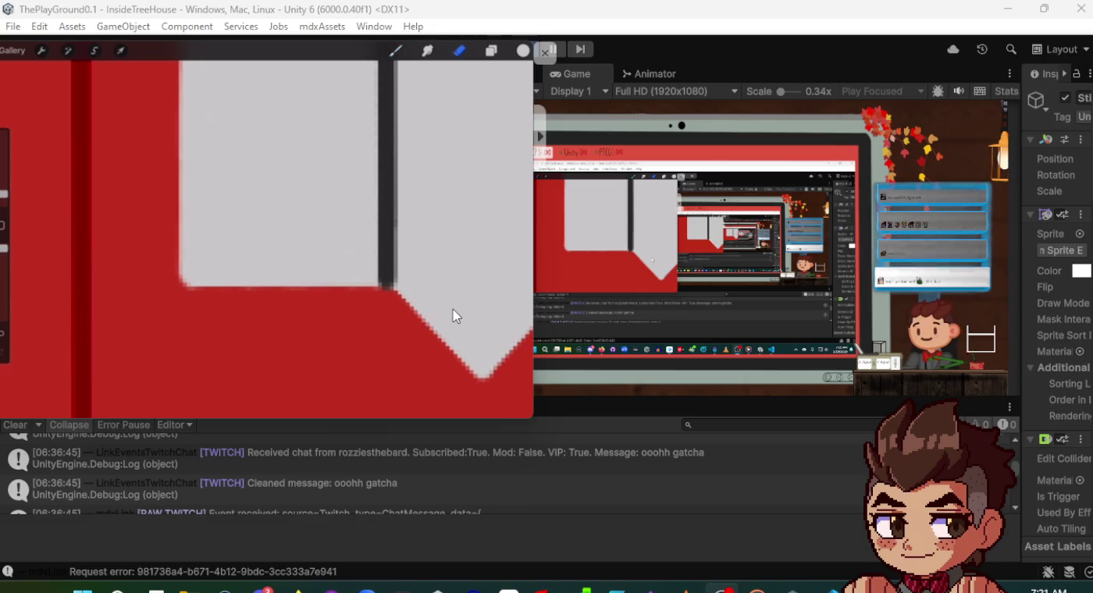
scroll(457, 315, down, 5)
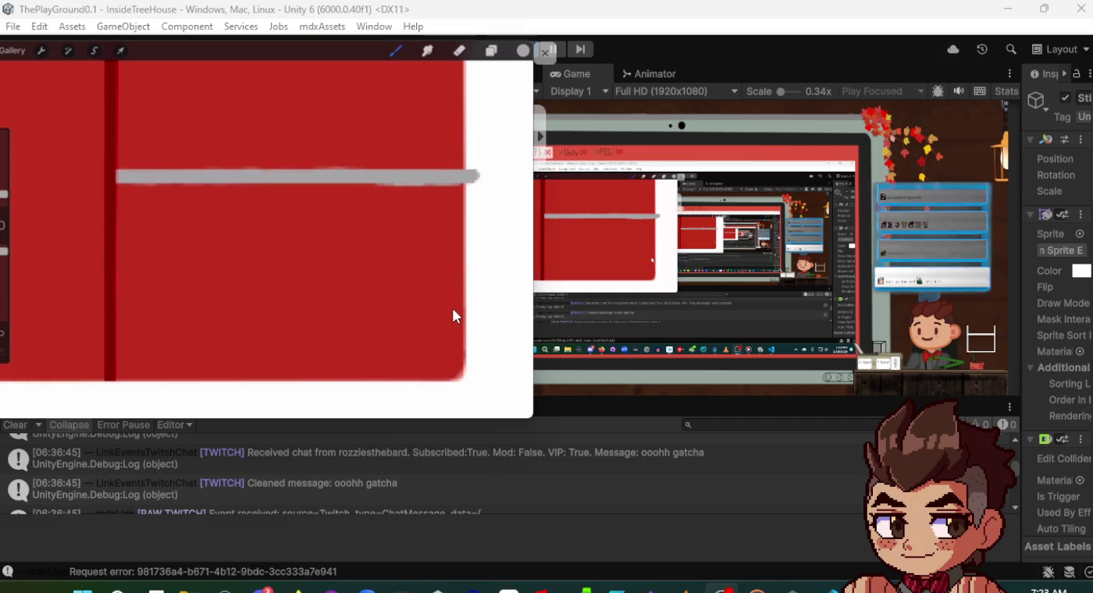
- Switch to the eraser to trim the grey bar's overhang
key(e)
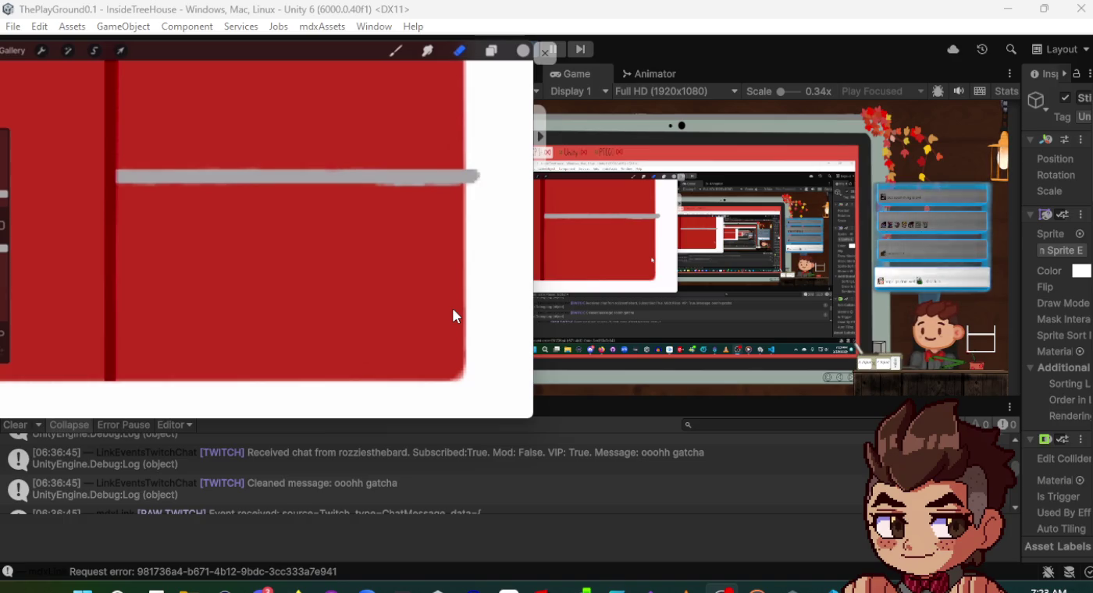
- Return to the brush to touch up the end of the grey bar
key(b)
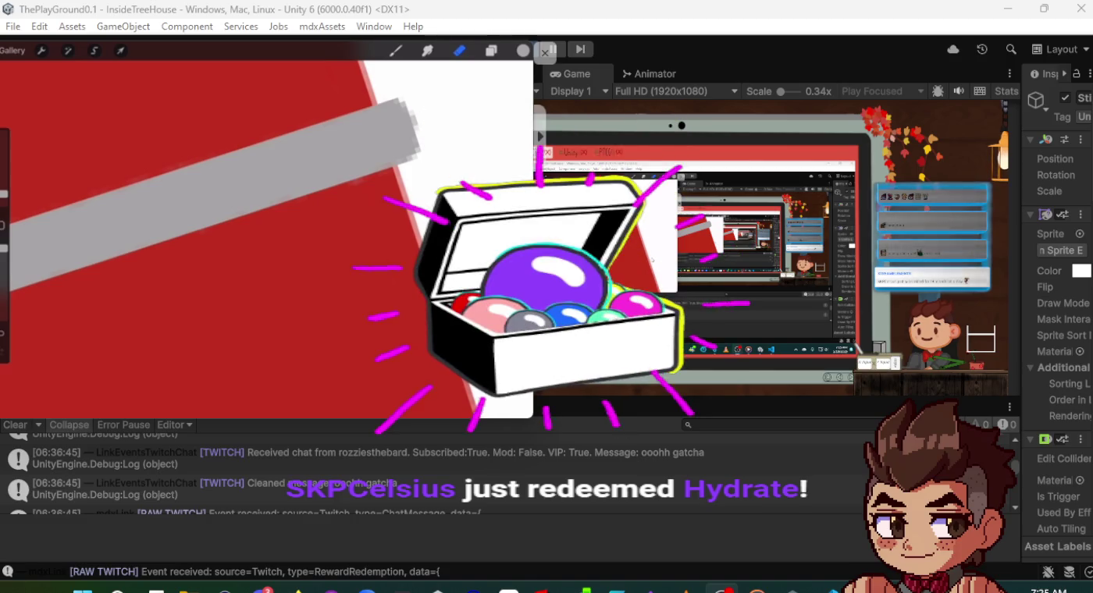
- Switch from the eraser back to the brush to paint the door details
key(b)
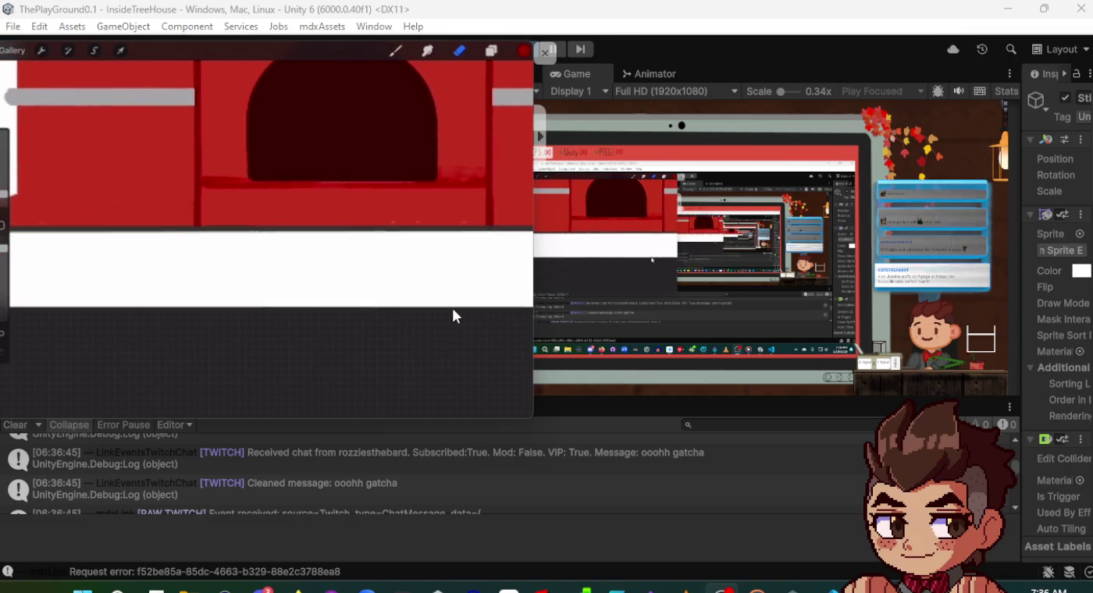
- Alternate brush and eraser to clean up the cabinet panel edges
key(b)
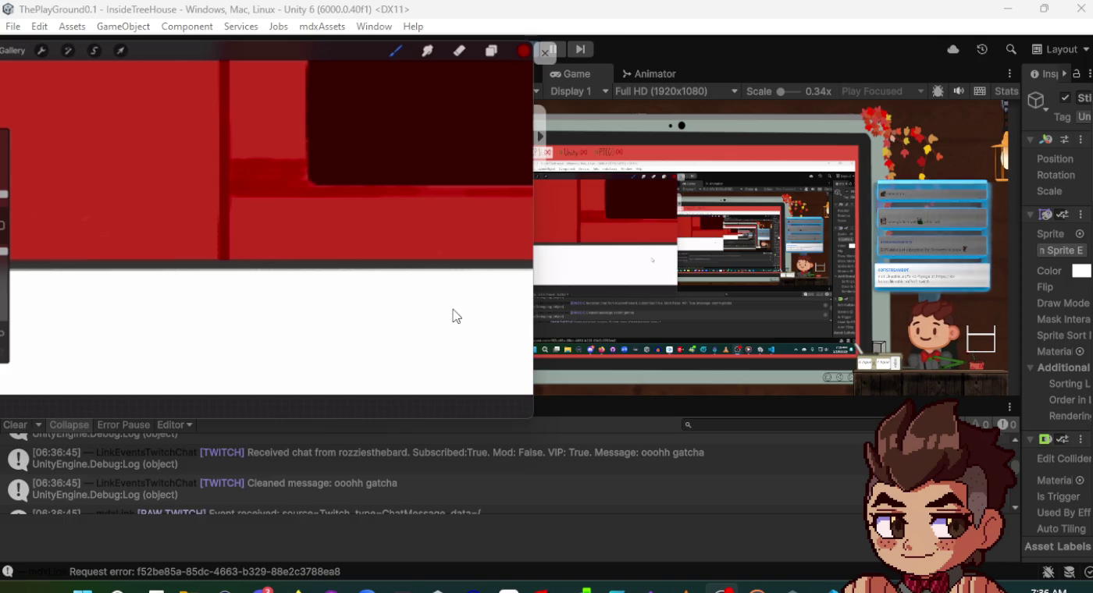
key(e)
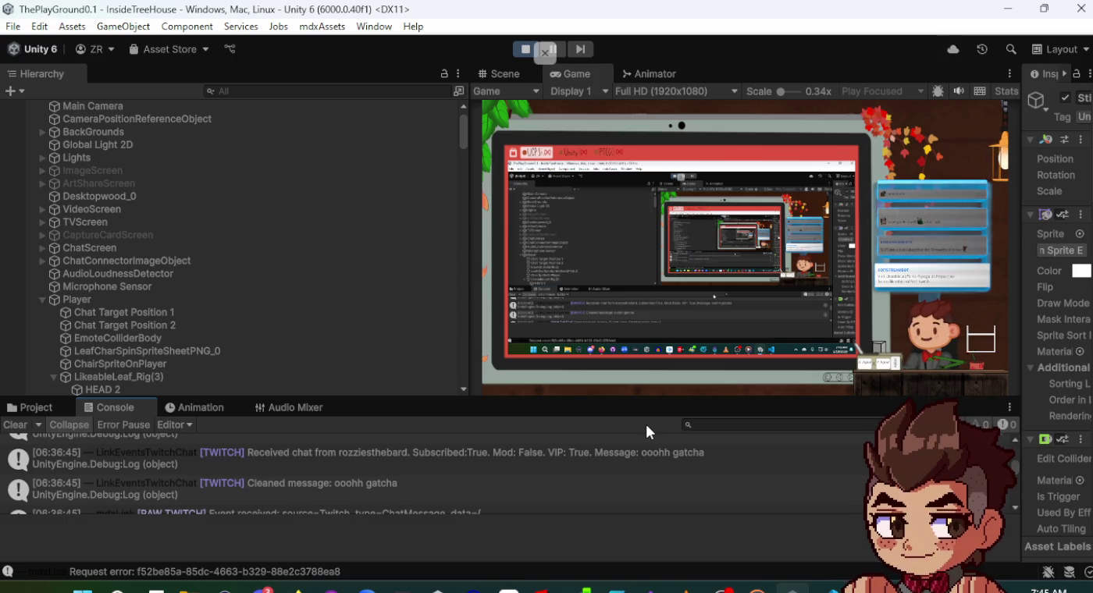
- Stop play mode and resize the Game, Inspector and log areas to show StickerStatic (1) fully
click(524, 48)
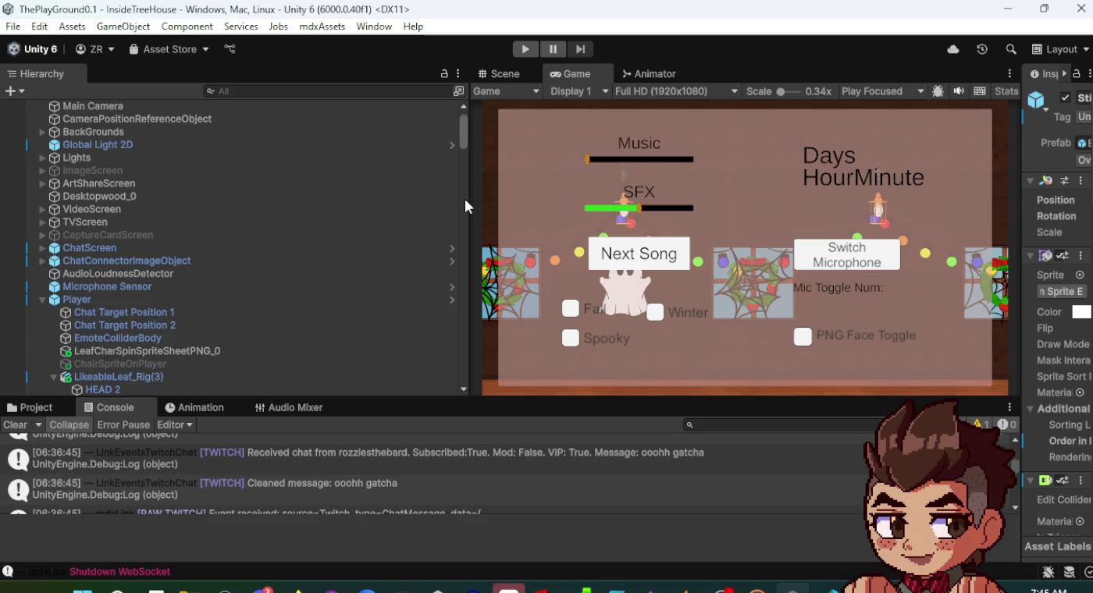
drag(465, 200, 245, 201)
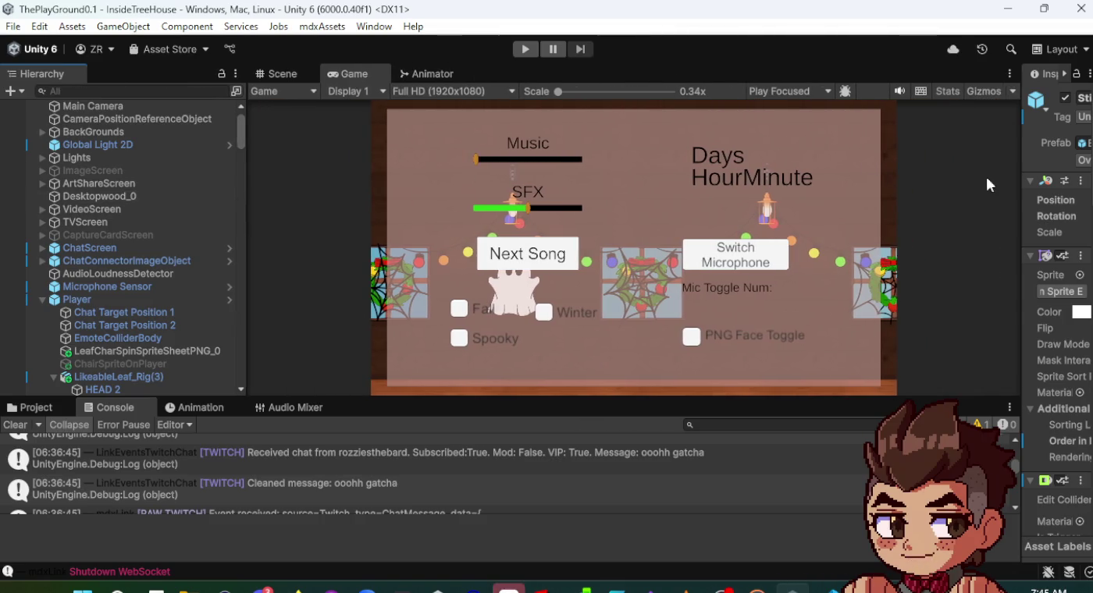
drag(1023, 191, 796, 189)
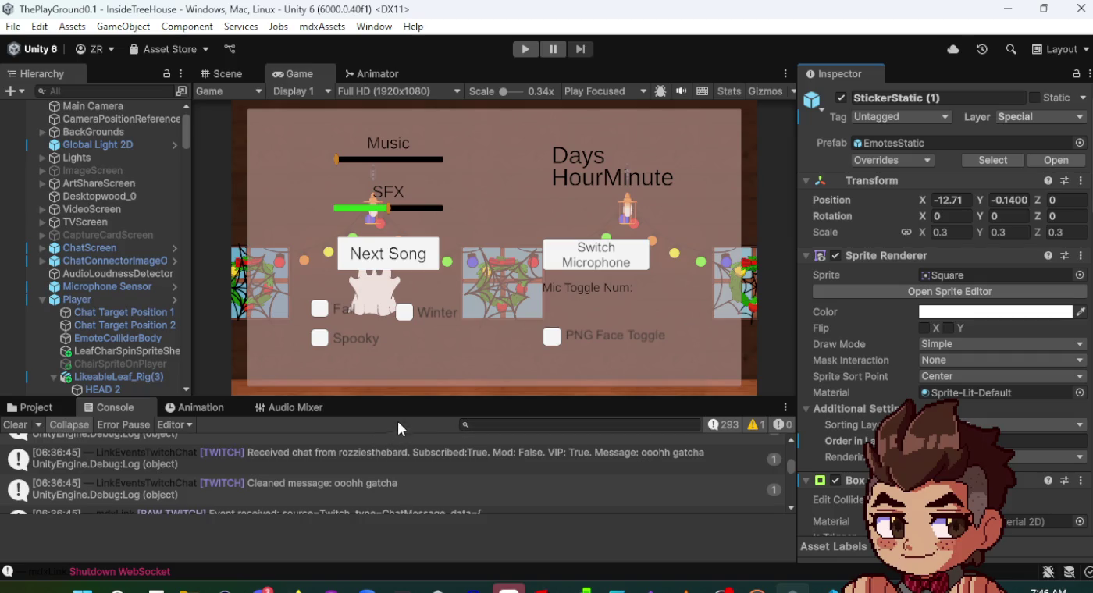
mouse_move(400, 400)
mouse_down()
mouse_move(398, 325)
mouse_move(378, 344)
mouse_move(379, 363)
mouse_up()
- Show the Project window, widen the Hierarchy, and fine-tune the game preview width
click(27, 340)
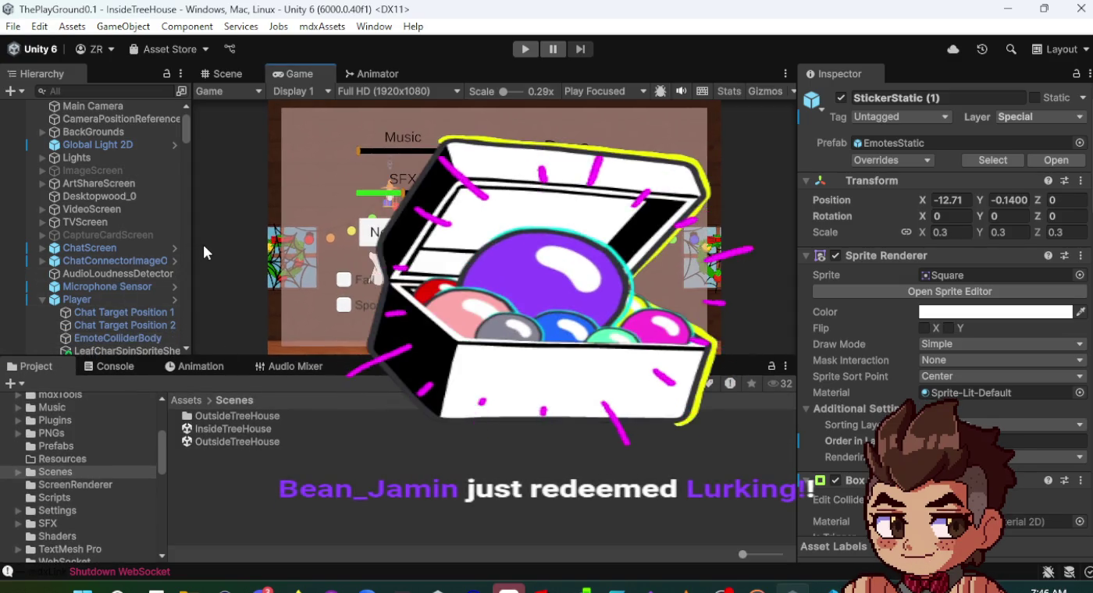
drag(190, 243, 247, 245)
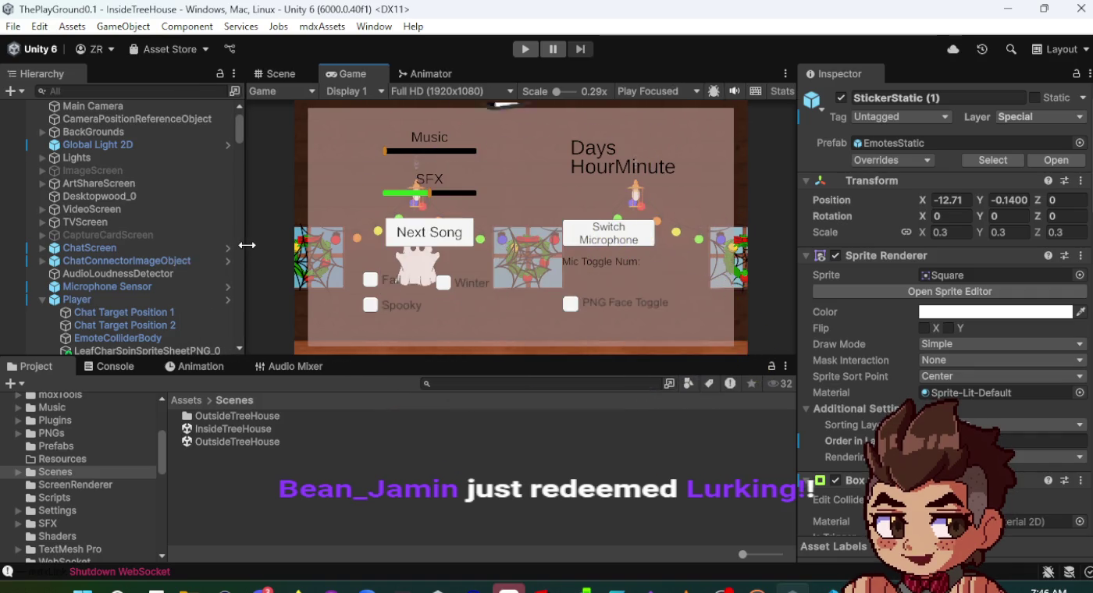
scroll(54, 270, down, 5)
scroll(53, 270, up, 5)
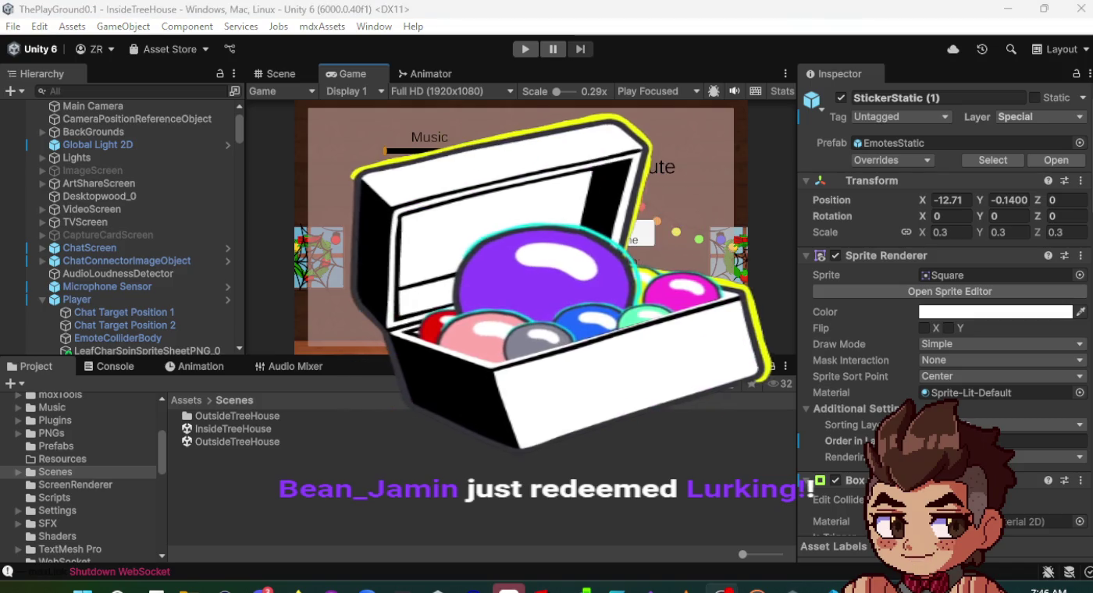
mouse_move(798, 159)
mouse_down()
mouse_move(813, 163)
mouse_move(797, 161)
mouse_up()
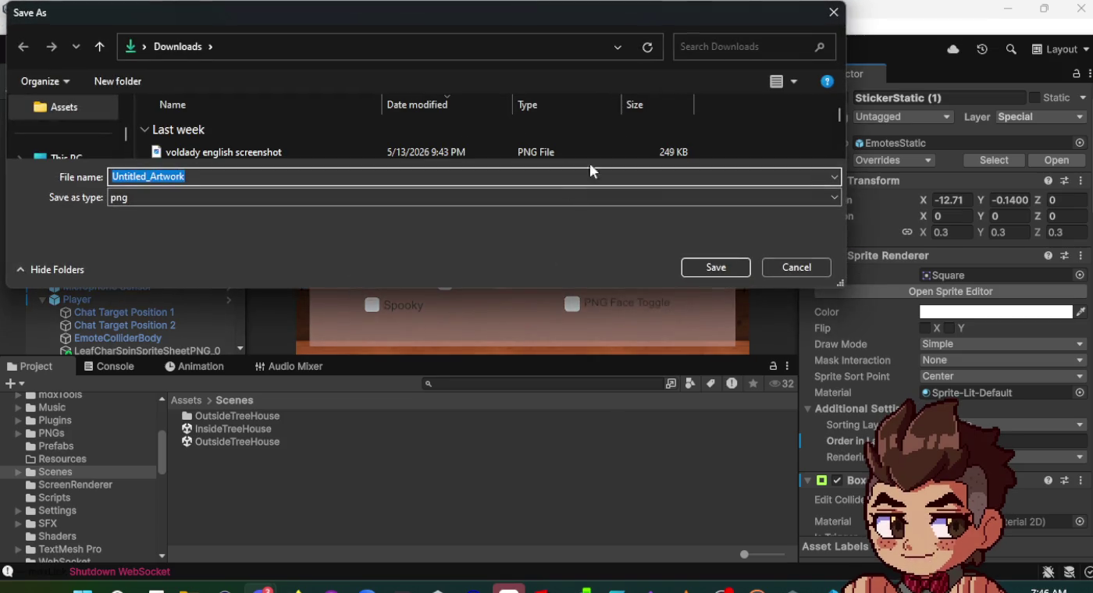
- Move the Save As dialog to the other monitor and open the Assets > PNGs folder
mouse_move(563, 8)
mouse_down()
mouse_move(1092, 230)
mouse_move(1092, 391)
mouse_up()
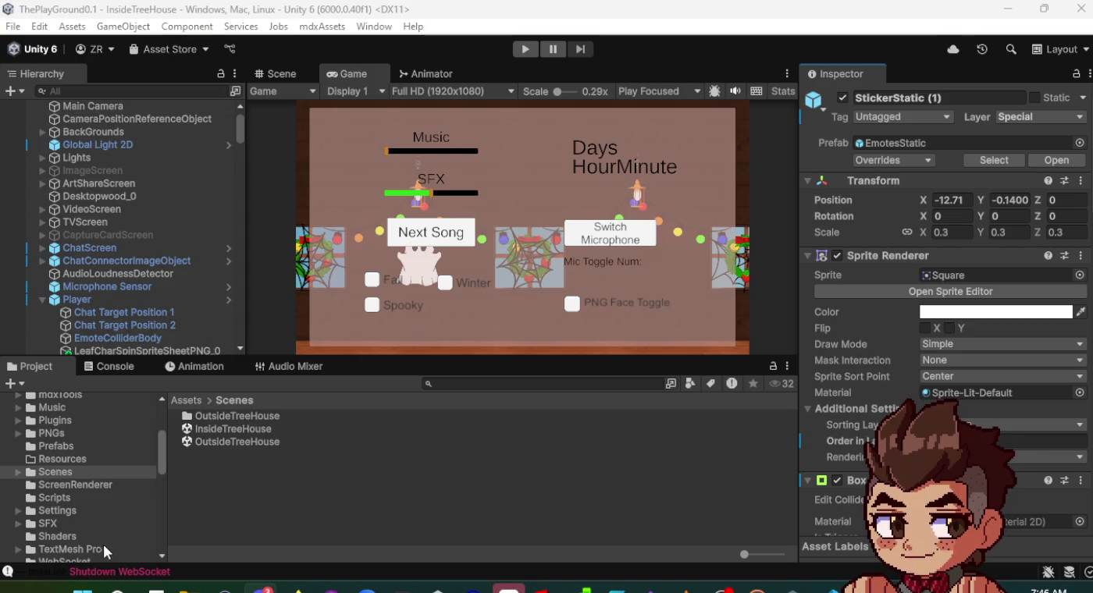
scroll(67, 486, up, 2)
click(68, 483)
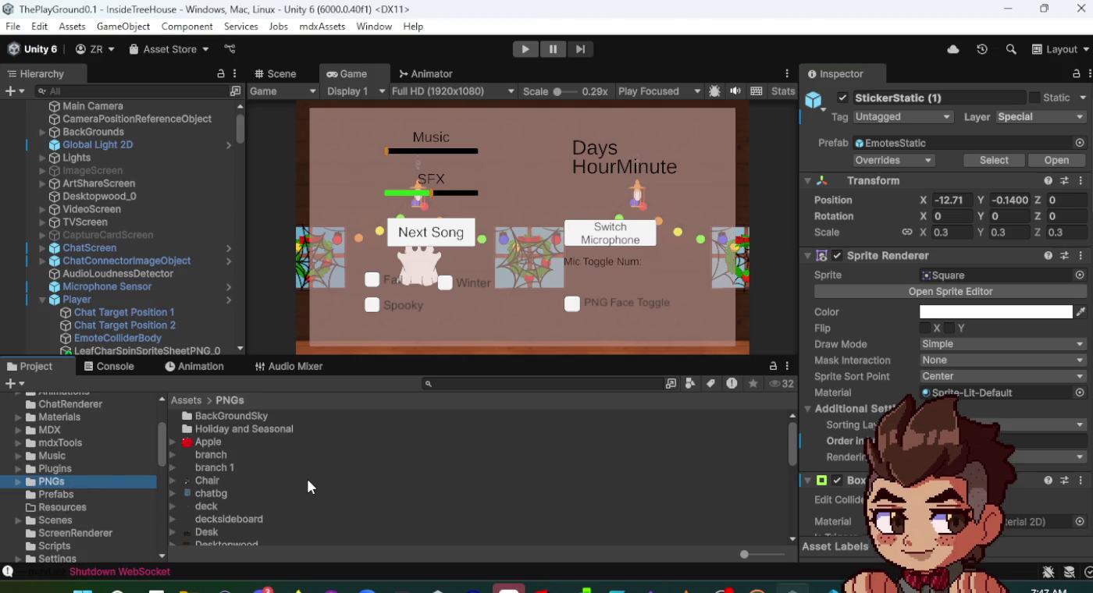
- Browse the PNGs folder and select GatchaGlass to view its Sprite (2D and UI) import settings
scroll(305, 476, down, 10)
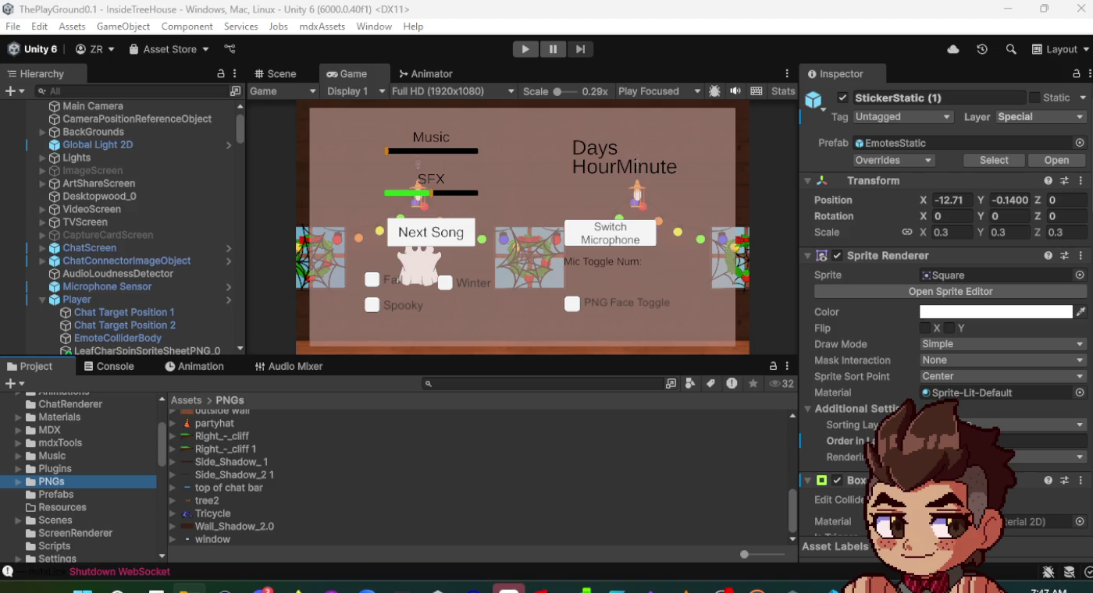
mouse_move(78, 481)
mouse_down()
mouse_move(364, 488)
mouse_move(74, 494)
mouse_move(96, 481)
mouse_up()
scroll(536, 478, up, 10)
scroll(349, 469, down, 10)
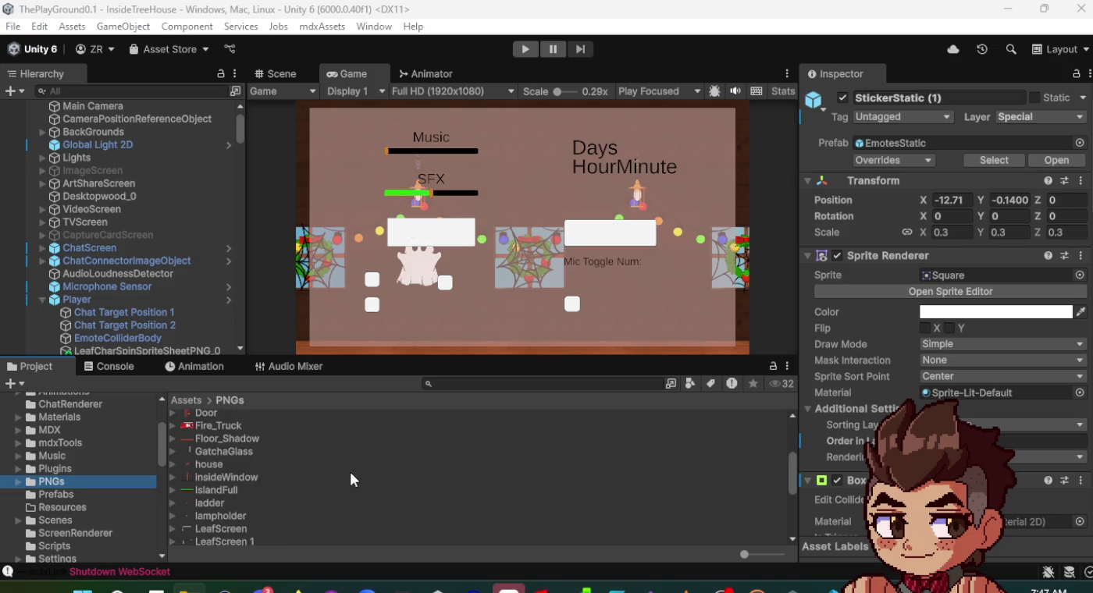
scroll(350, 468, up, 10)
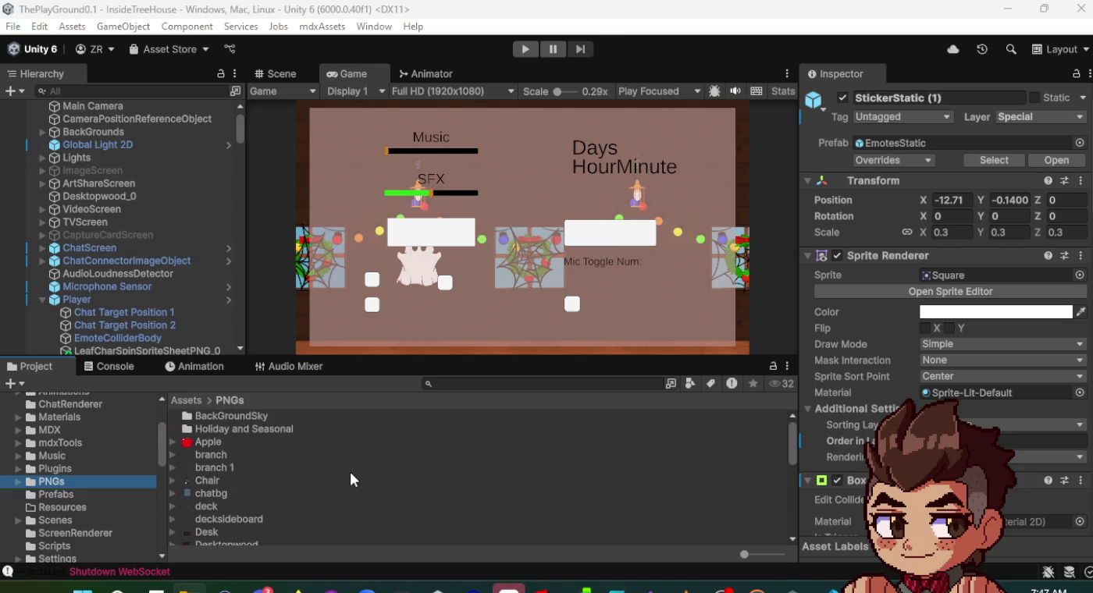
scroll(349, 469, down, 3)
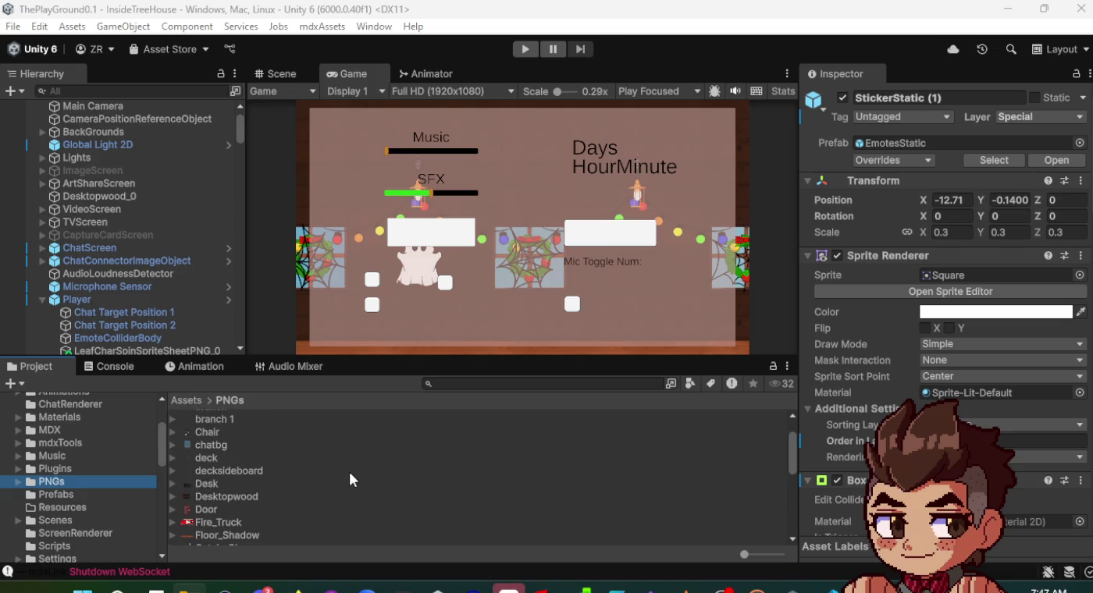
click(267, 498)
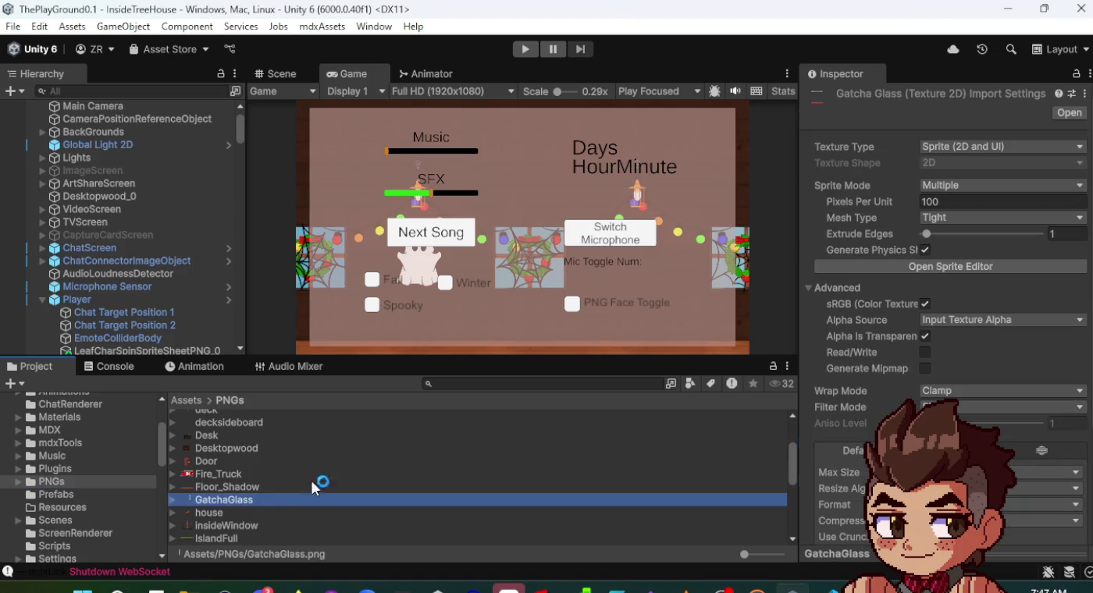
- In the Scene view, frame the TVScreen object and pan toward the wreath wall
click(278, 76)
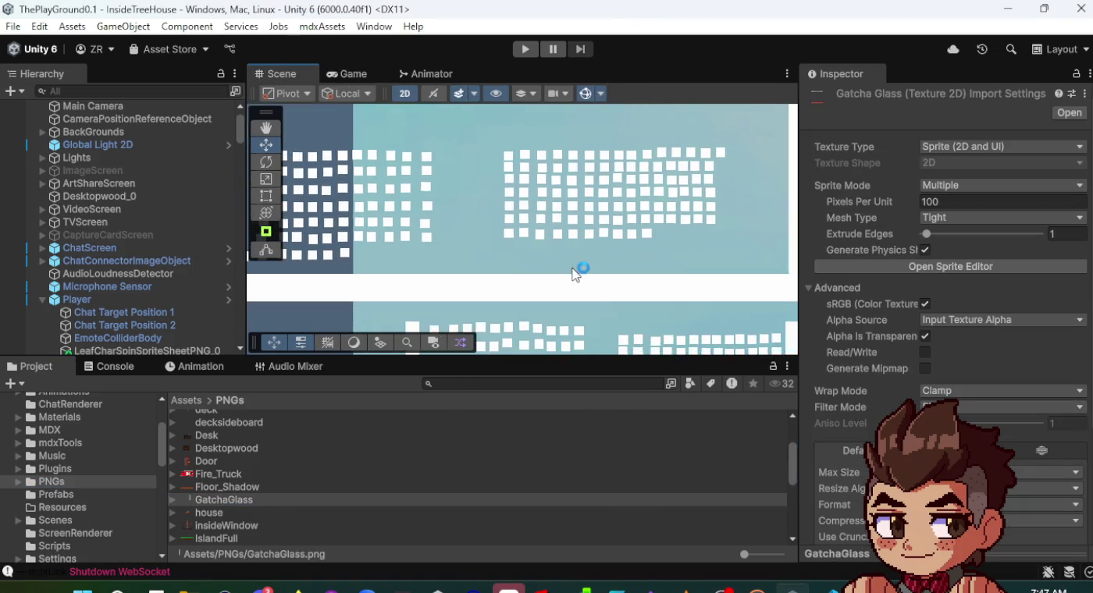
double_click(91, 222)
scroll(699, 255, up, 3)
drag(700, 255, 365, 246)
scroll(366, 248, up, 5)
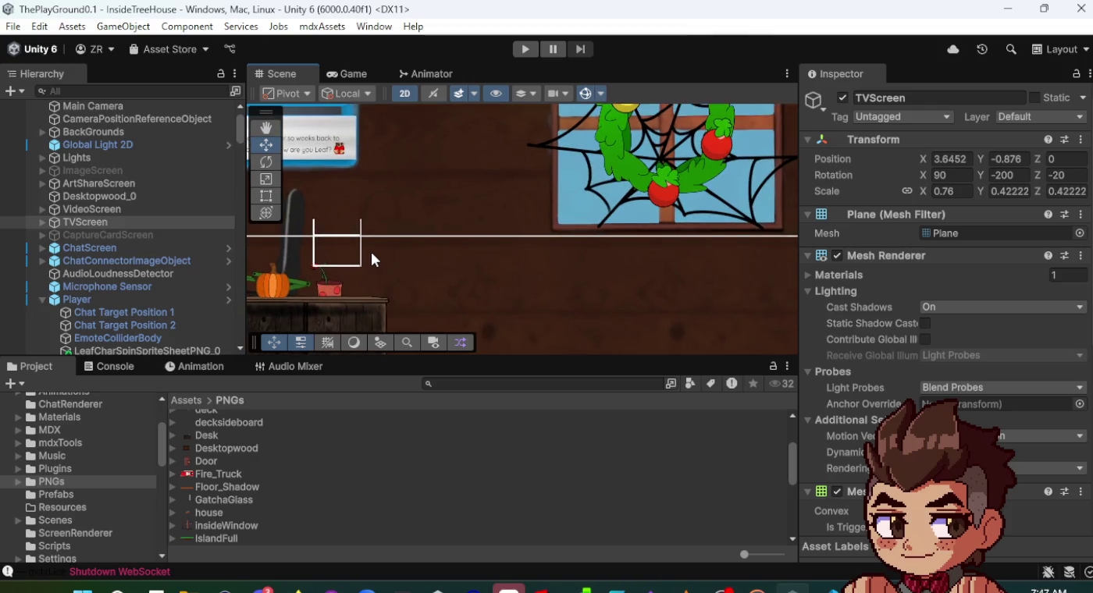
scroll(67, 213, up, 1)
scroll(67, 212, down, 5)
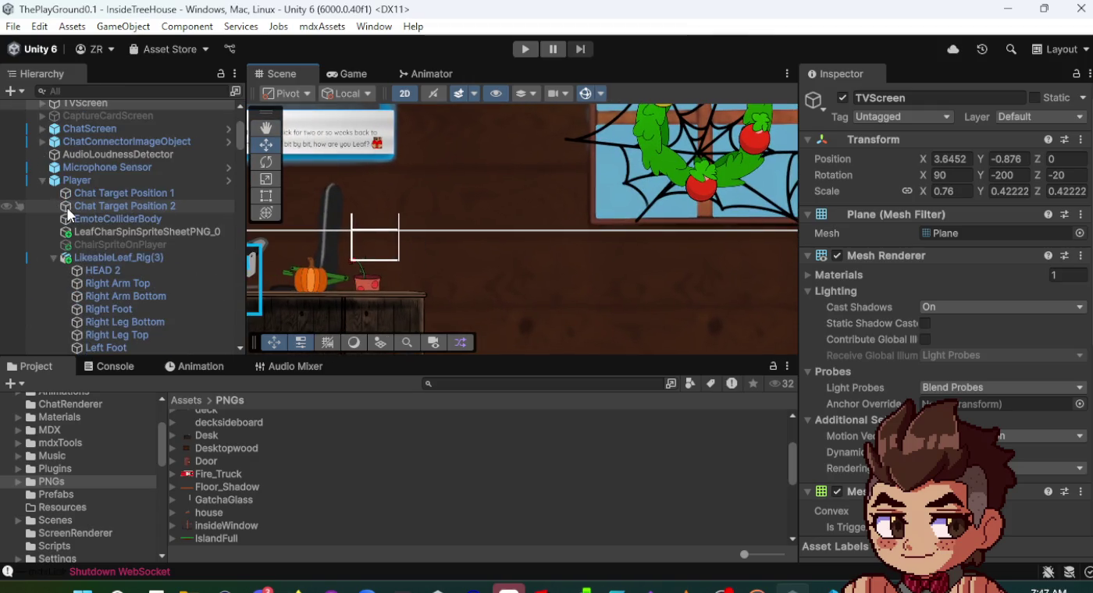
- Collapse the Player and StickerCache groups, then inspect StickerCache and StickerResetPosition
click(43, 181)
scroll(69, 186, down, 10)
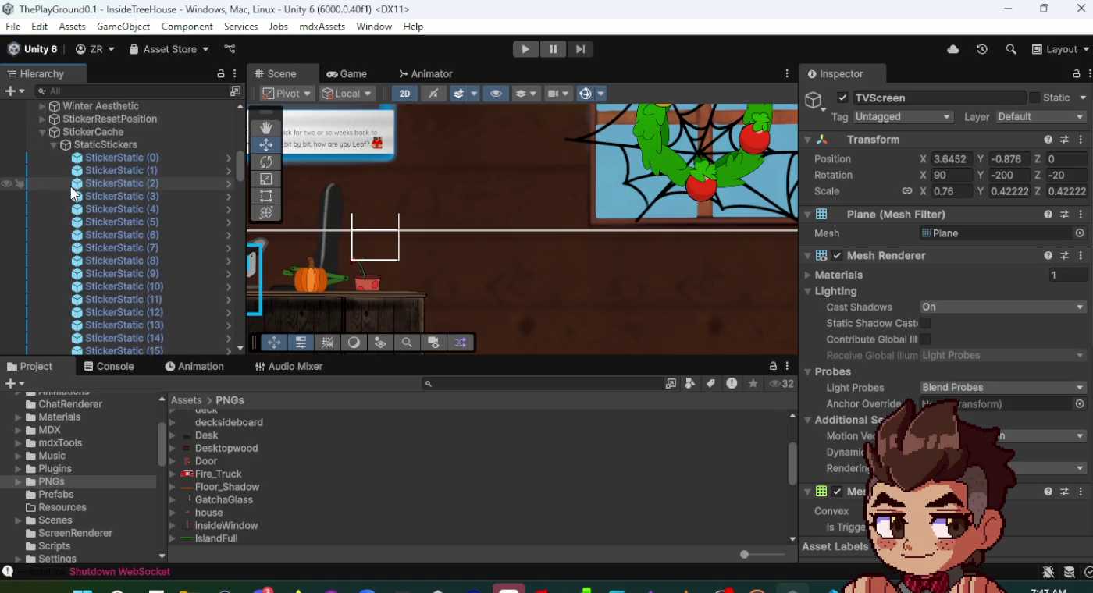
scroll(68, 186, up, 3)
click(42, 277)
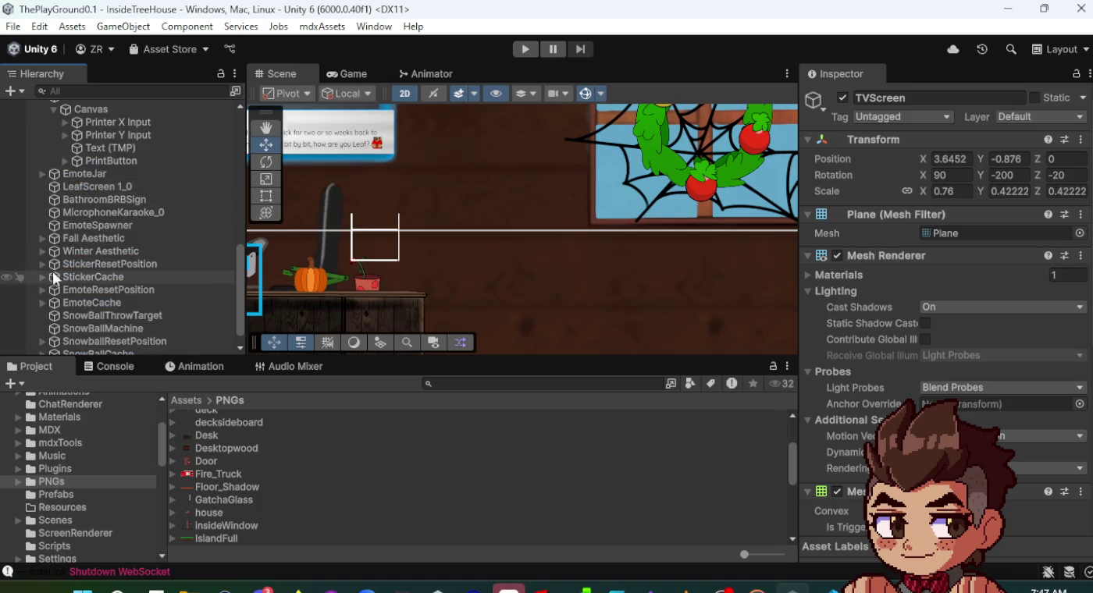
click(84, 278)
click(84, 264)
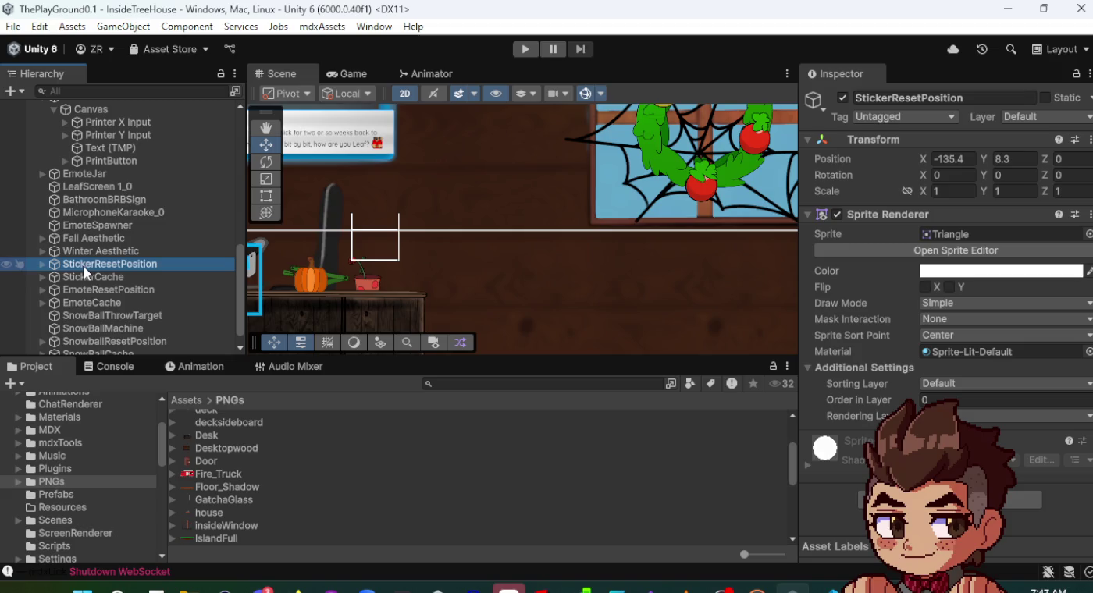
scroll(84, 305, down, 1)
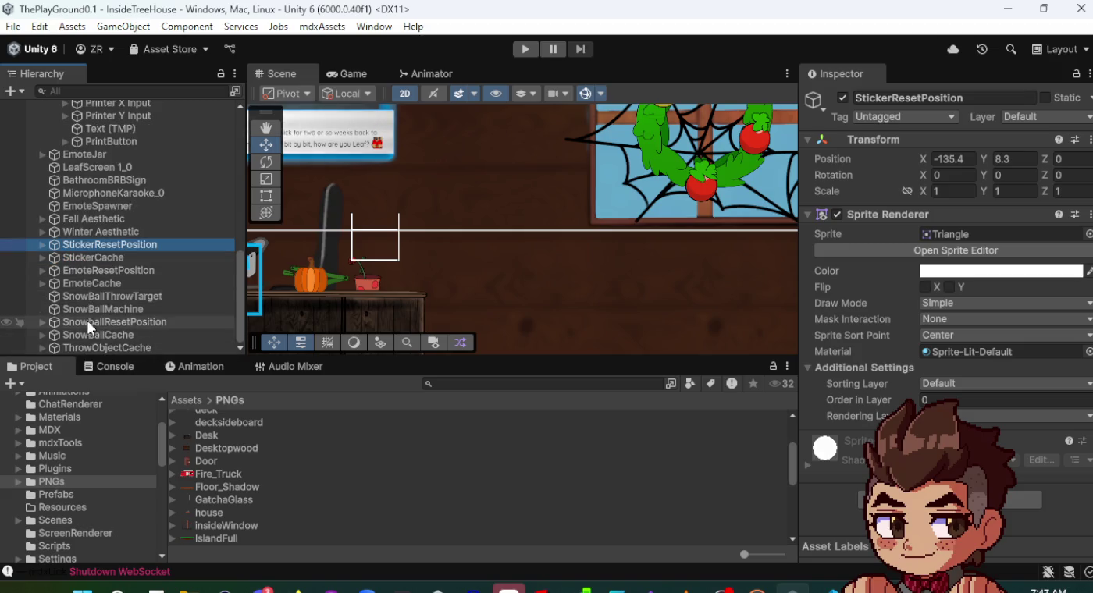
scroll(95, 257, up, 5)
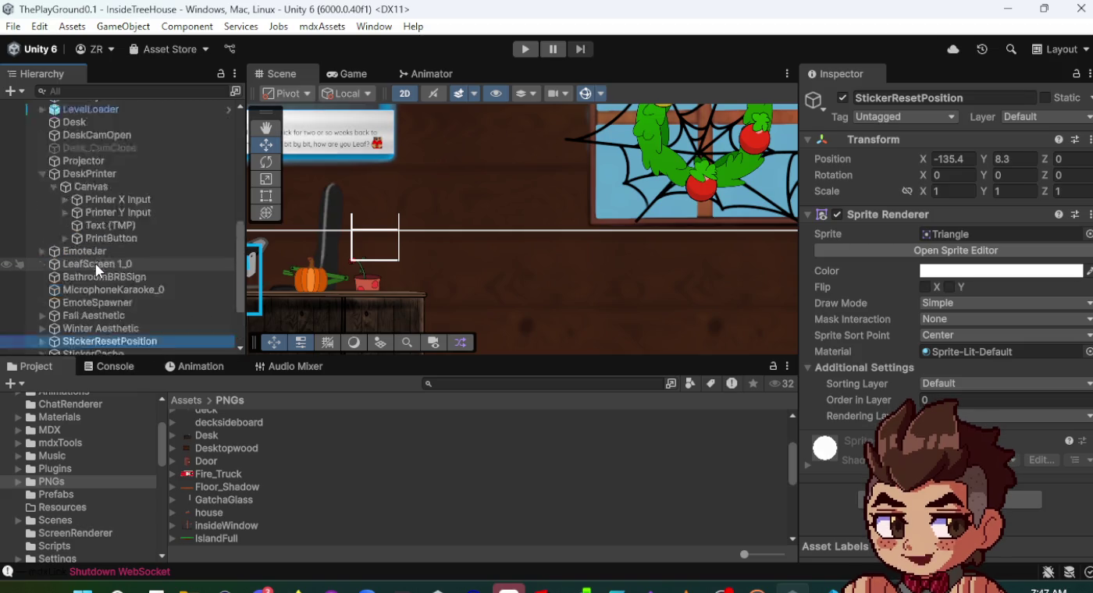
- Collapse DeskPrinter, check EmoteSpawner and SpoutSender, then review Main Camera's orthographic size-5 settings
click(41, 223)
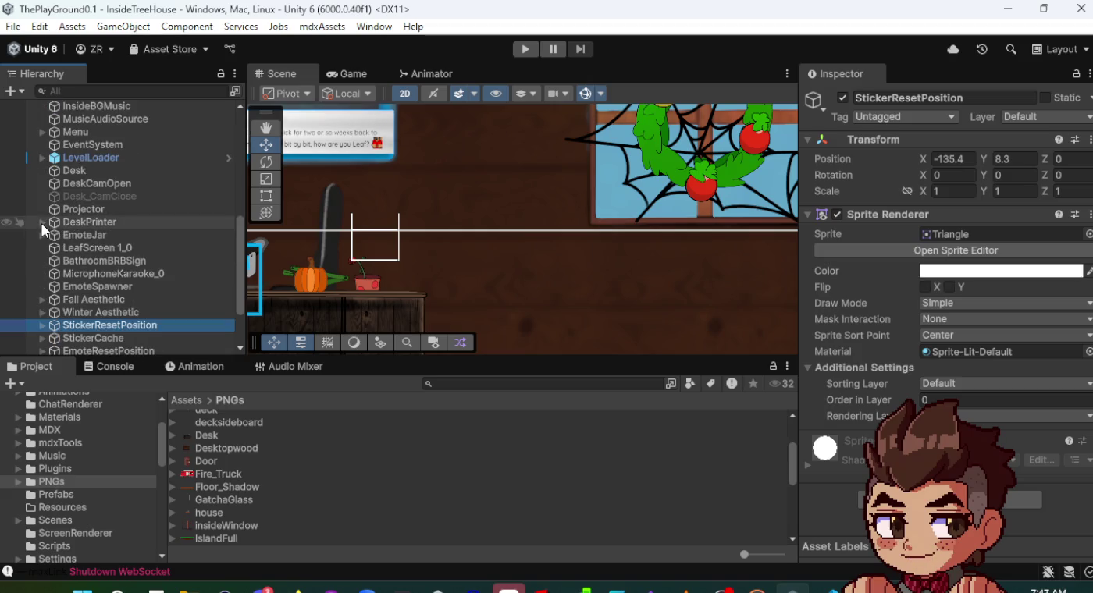
click(100, 286)
scroll(99, 273, up, 3)
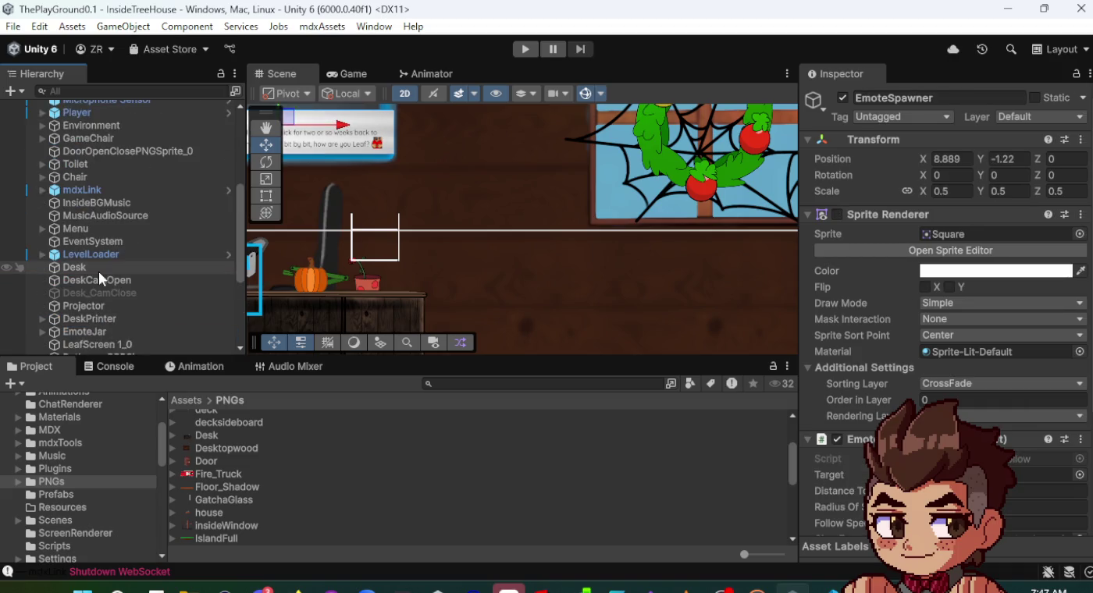
scroll(98, 271, up, 8)
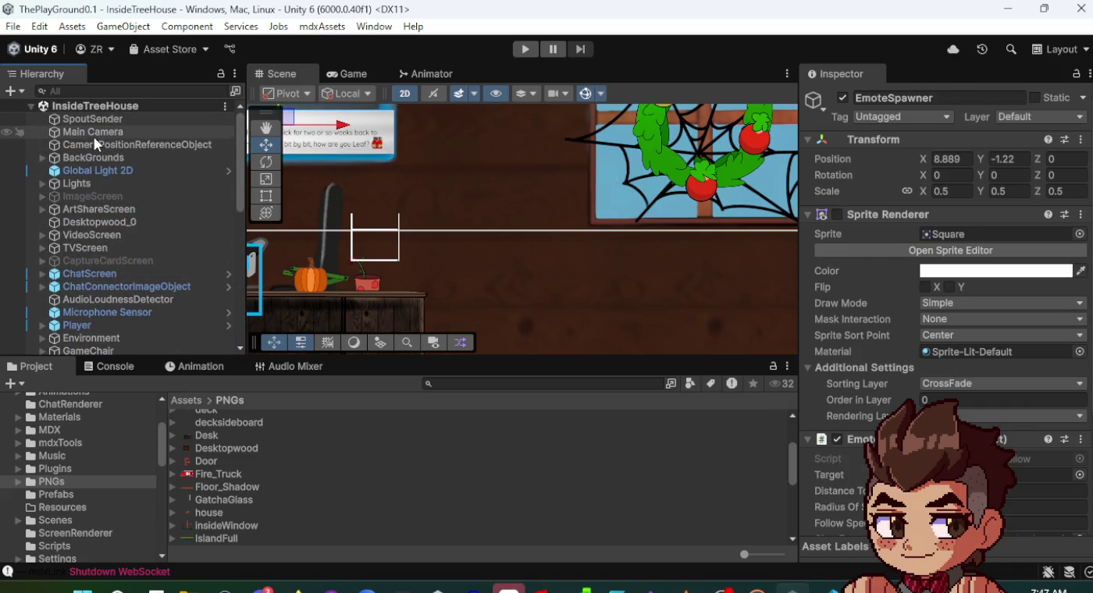
click(96, 122)
click(95, 132)
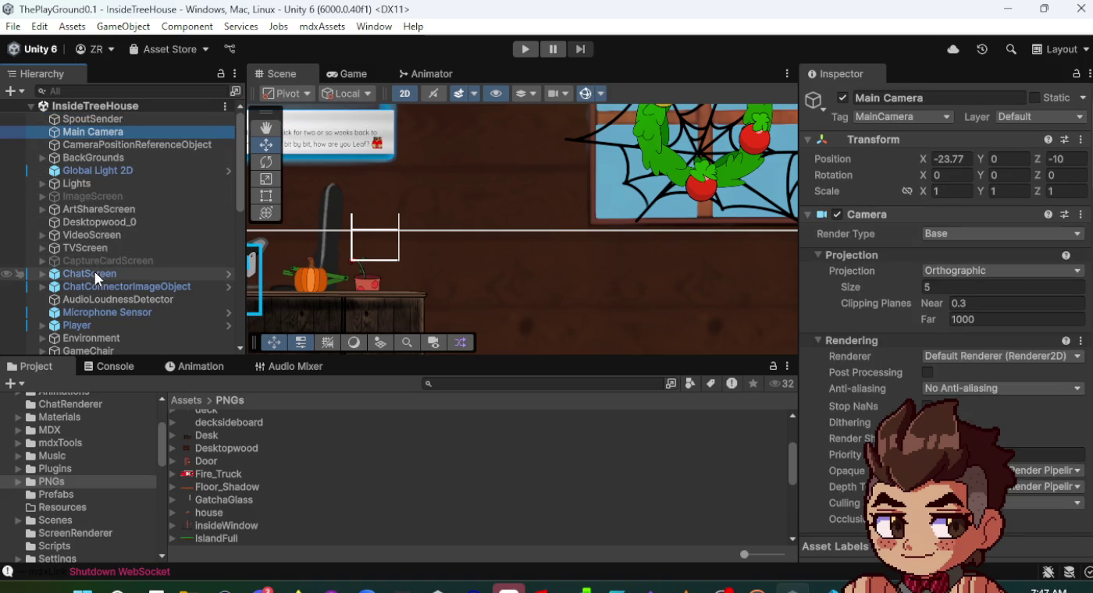
scroll(95, 316, down, 2)
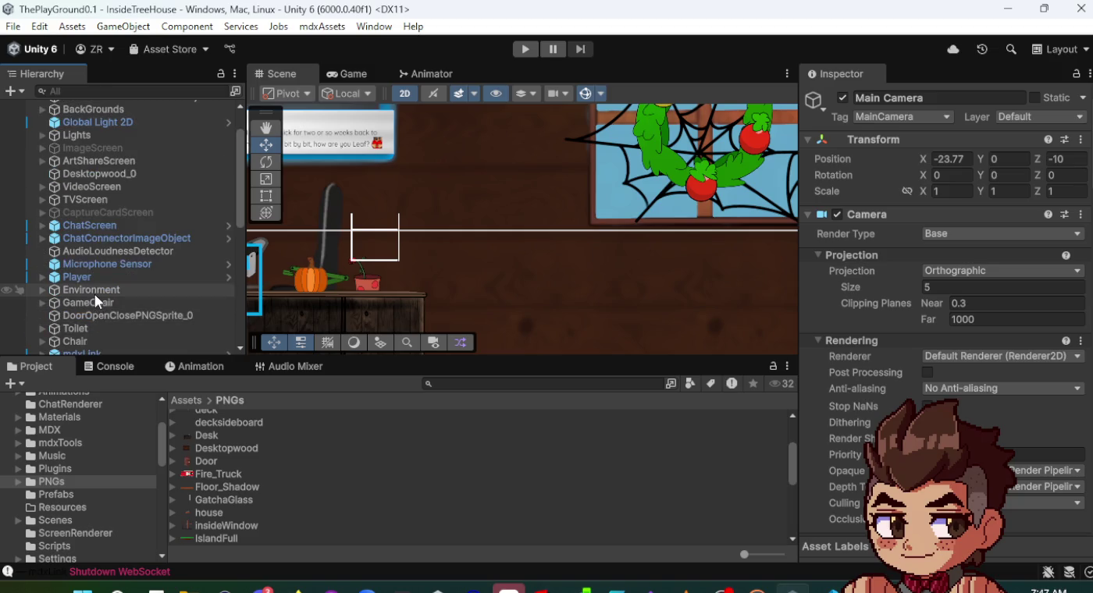
scroll(94, 301, down, 2)
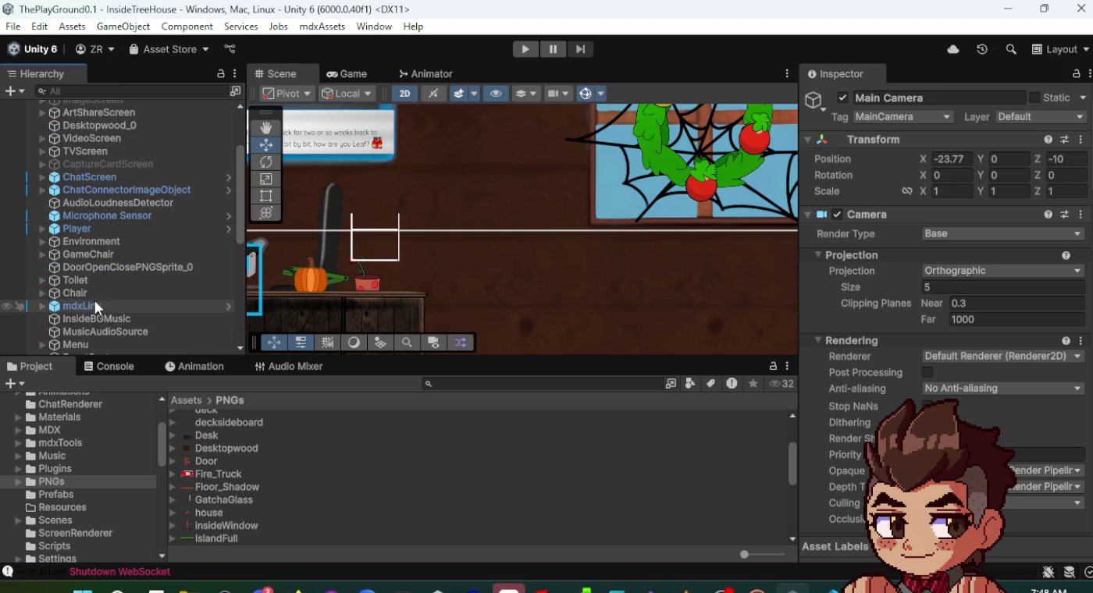
scroll(95, 300, down, 2)
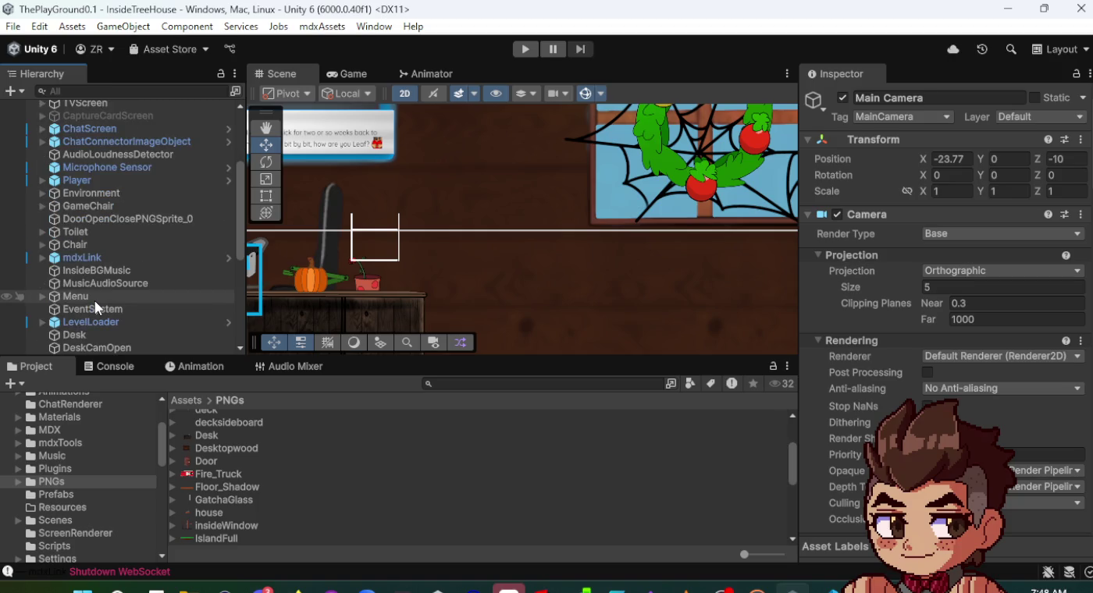
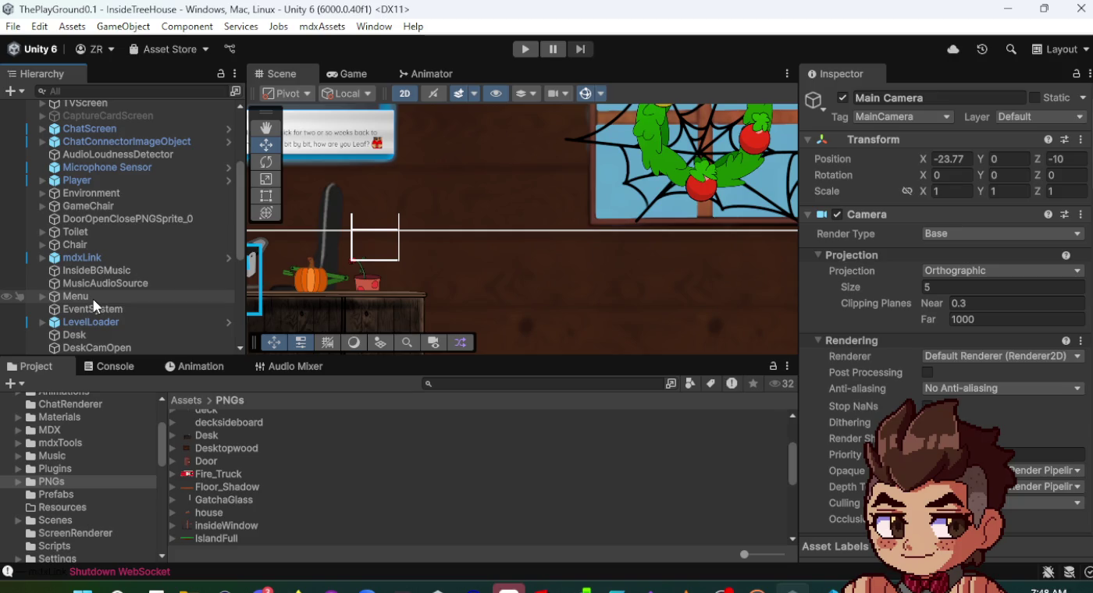
- With EmoteJar selected, drag the GatchaGlass sprite from the PNGs folder into the scene
scroll(94, 299, down, 4)
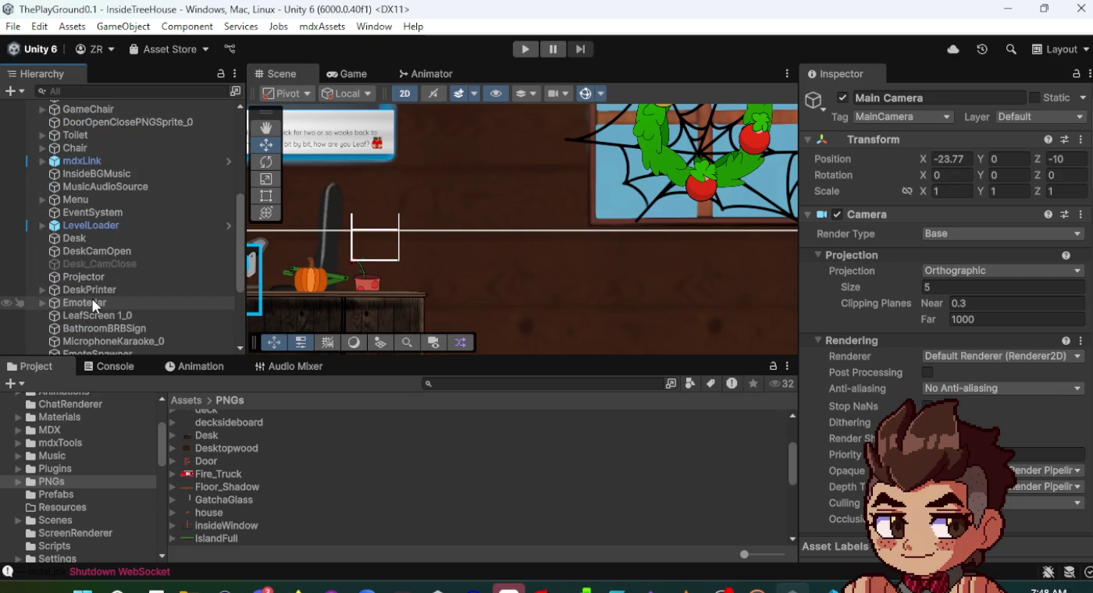
click(92, 303)
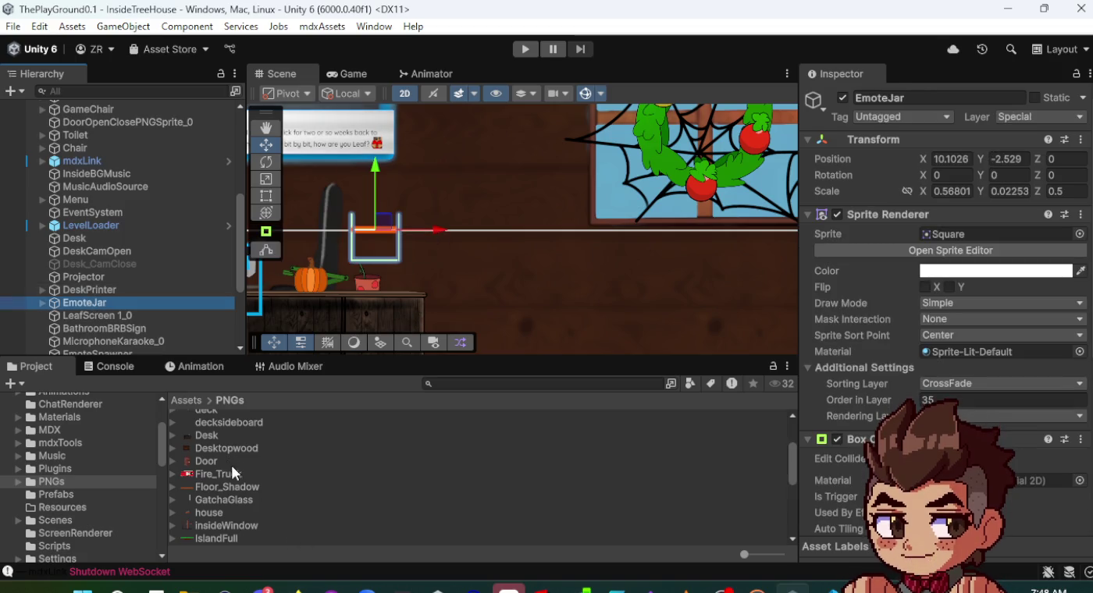
mouse_move(207, 511)
mouse_down()
mouse_move(350, 367)
mouse_move(438, 234)
mouse_move(477, 207)
mouse_up()
scroll(476, 207, down, 5)
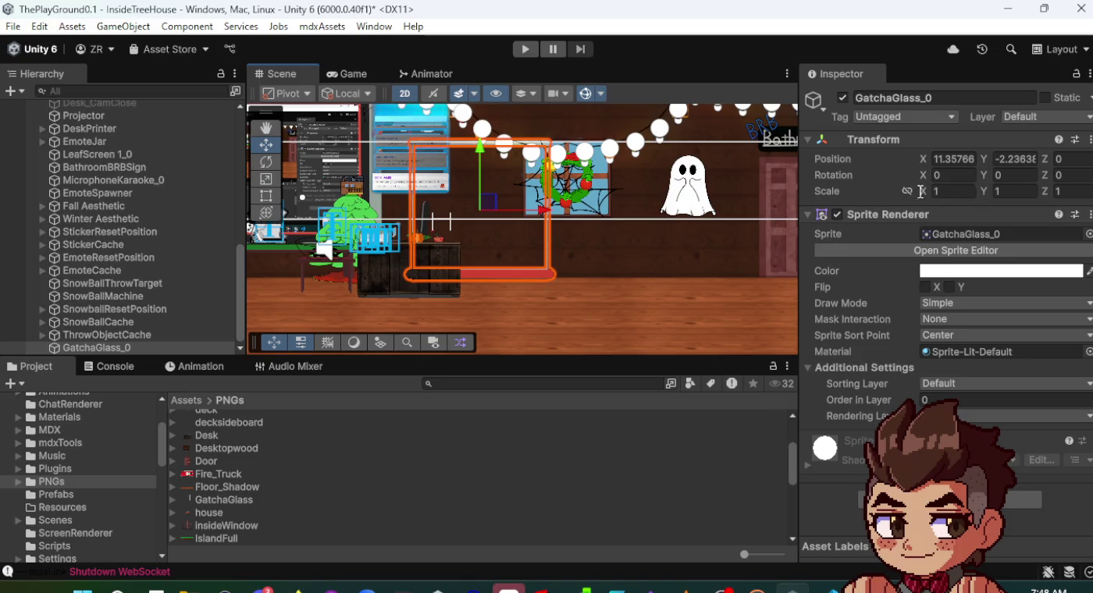
- Scale GatchaGlass_0 to 0.13 and position it at X 10.099, Y -2.628 over the jar outline
drag(924, 192, 897, 193)
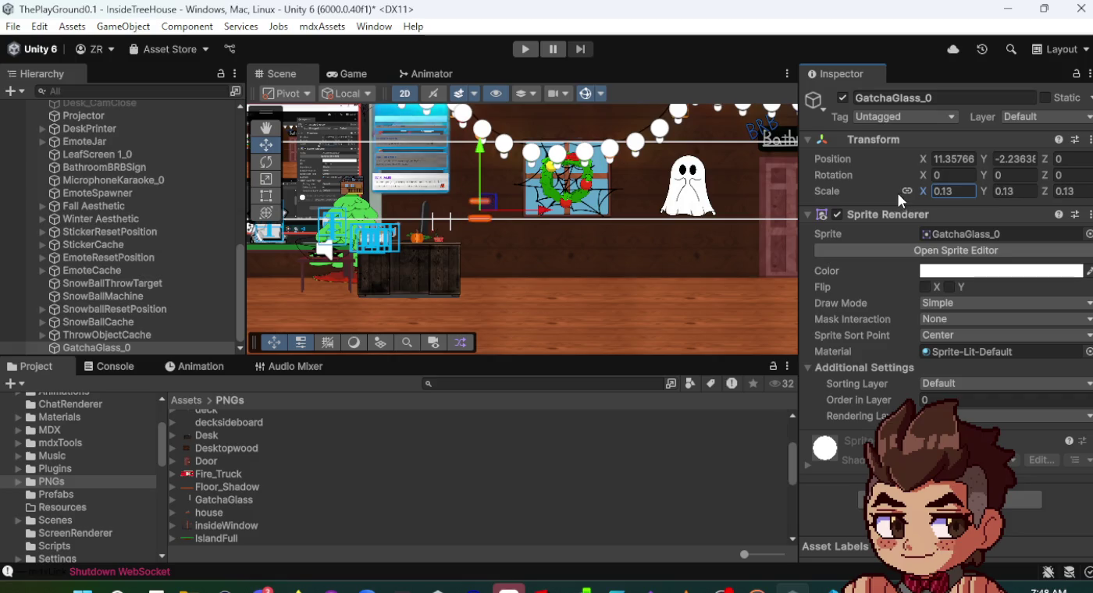
scroll(504, 210, up, 5)
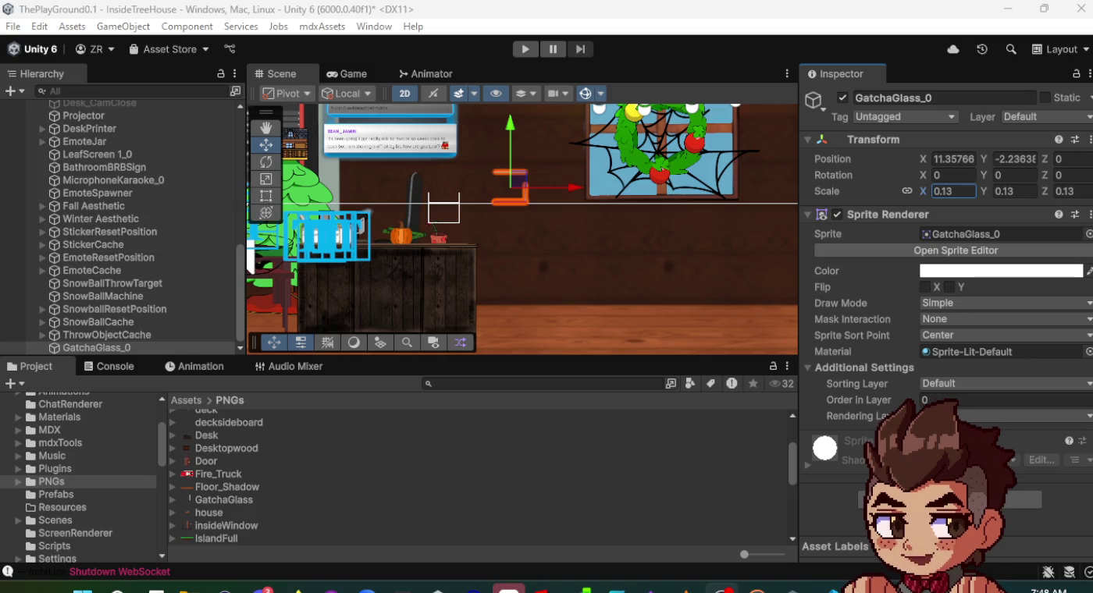
key(f)
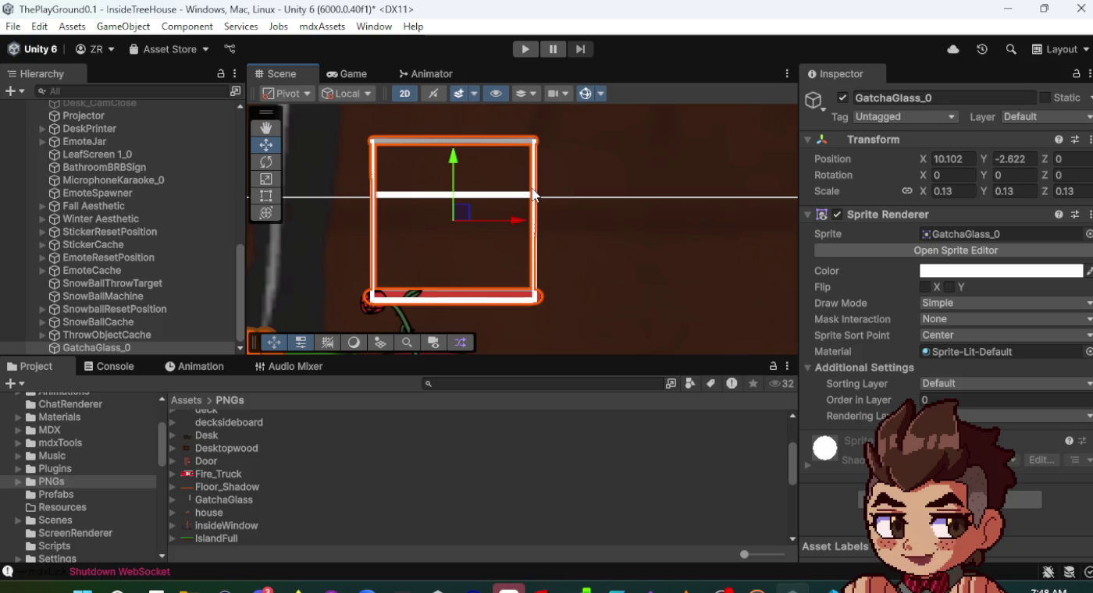
mouse_move(465, 217)
mouse_down()
mouse_move(601, 219)
mouse_move(402, 215)
mouse_move(481, 217)
mouse_move(459, 215)
mouse_move(465, 229)
mouse_move(464, 219)
mouse_up()
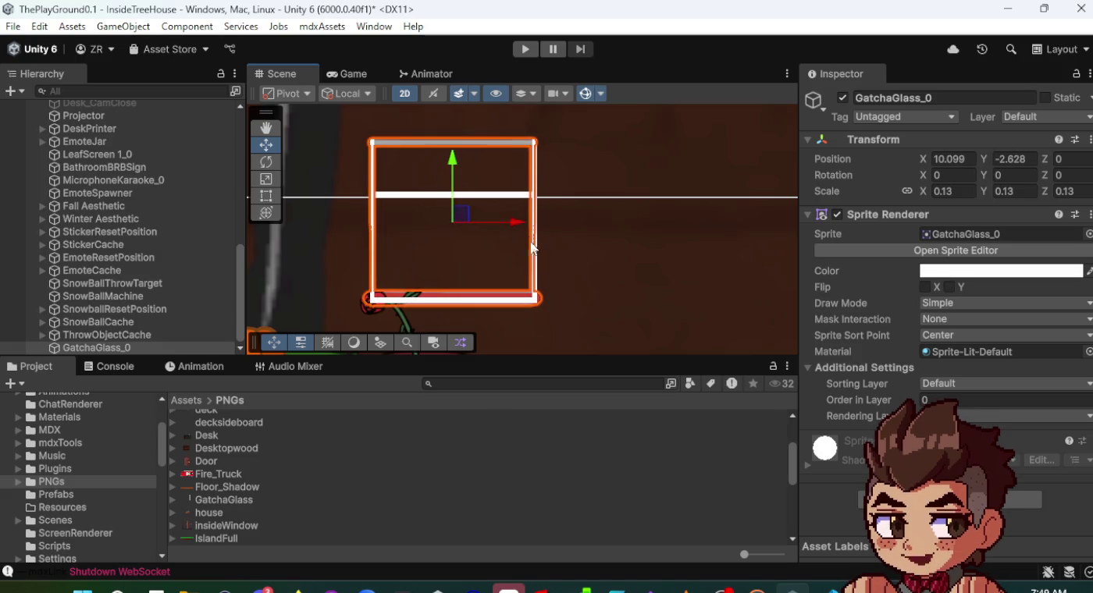
scroll(552, 287, down, 5)
scroll(498, 234, up, 2)
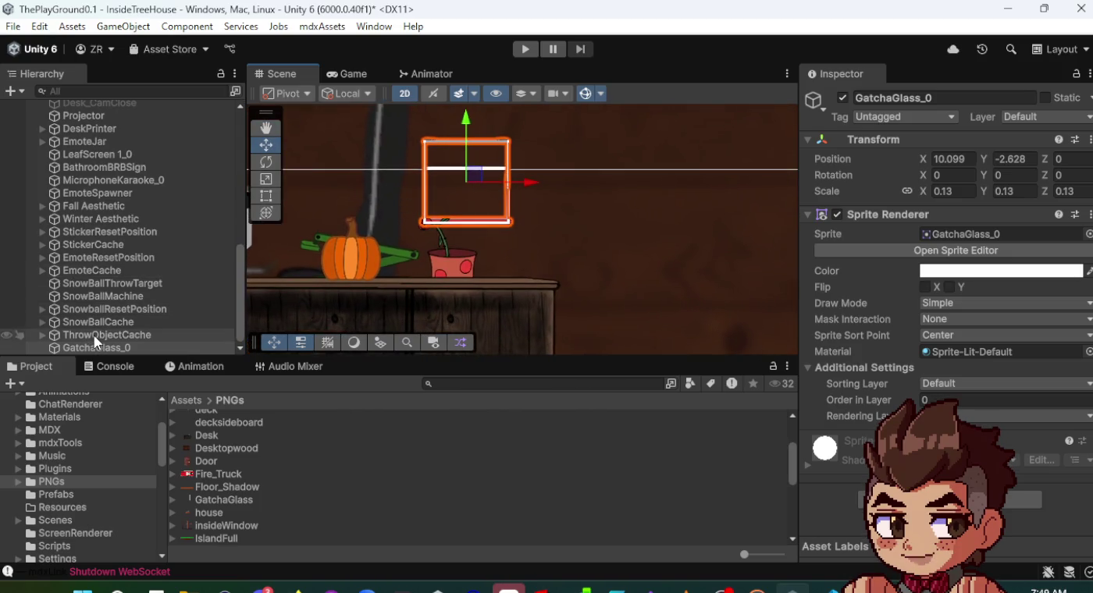
scroll(247, 458, up, 3)
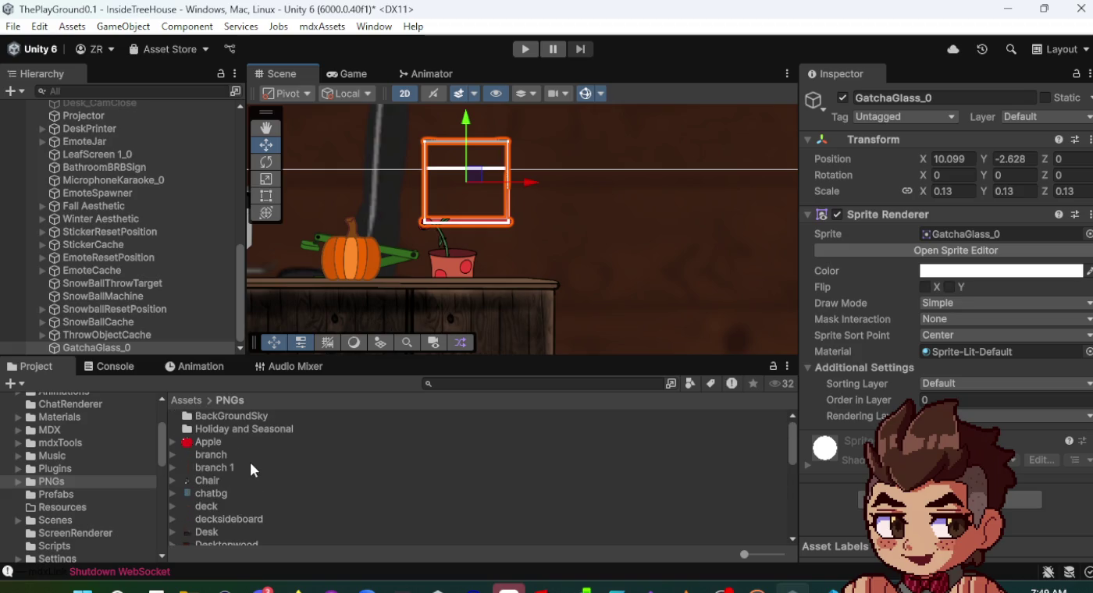
scroll(249, 460, down, 3)
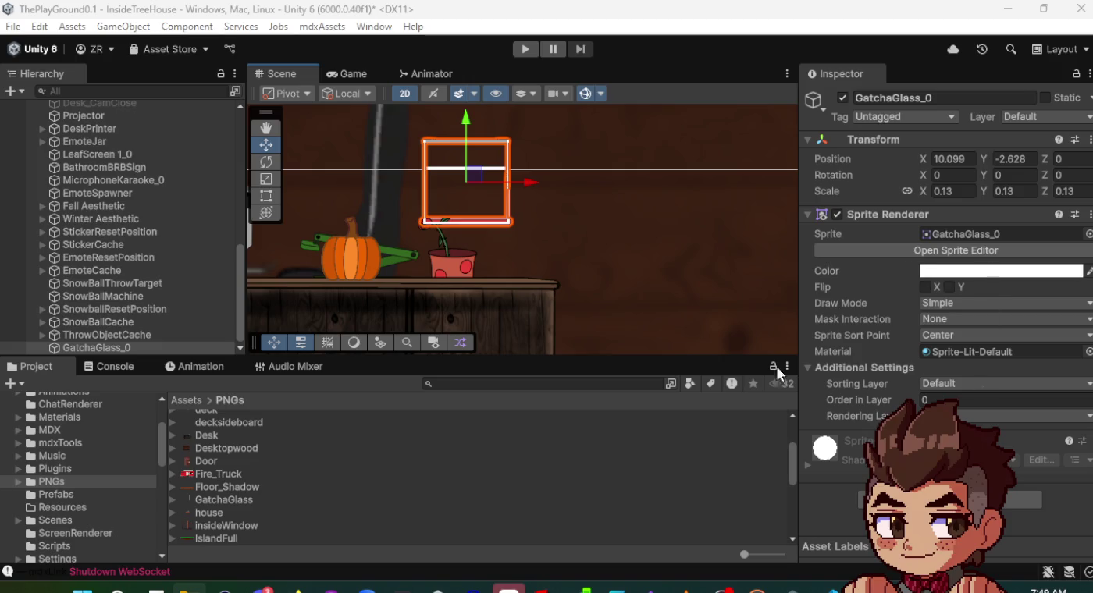
- Refresh the PNGs folder and drag the GatchaBottom sprite into the scene
click(57, 482)
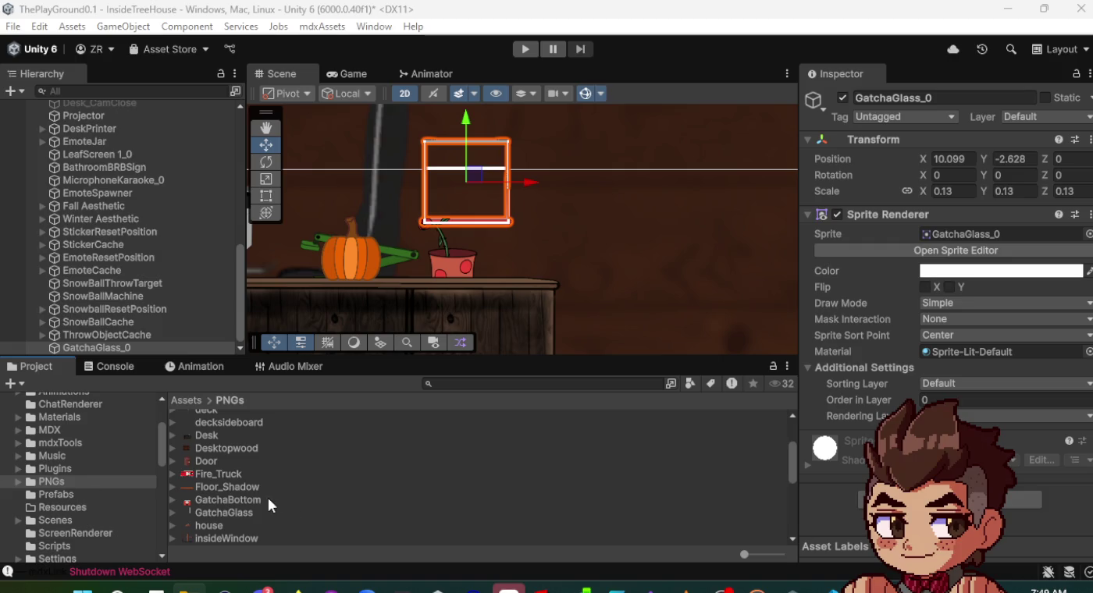
click(251, 500)
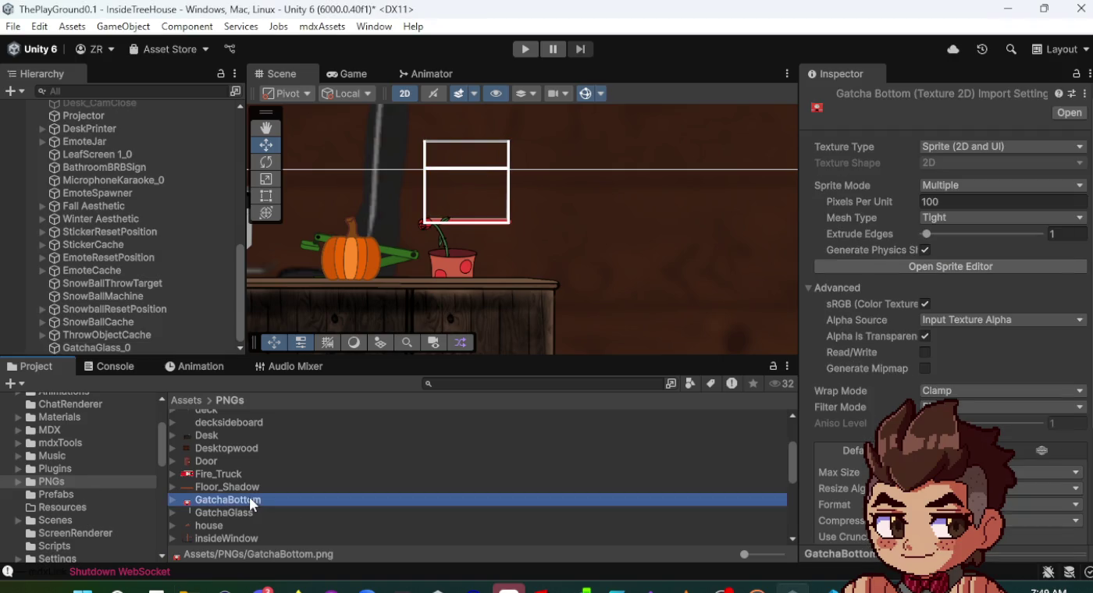
mouse_move(188, 505)
mouse_down()
mouse_move(606, 330)
mouse_move(597, 196)
mouse_move(544, 187)
mouse_up()
scroll(544, 187, down, 5)
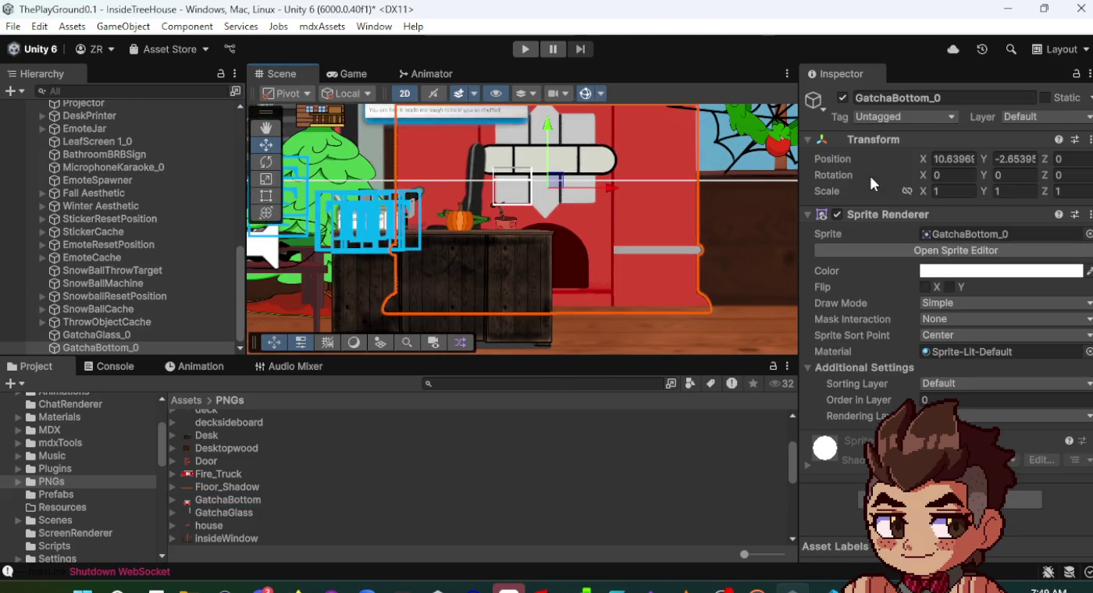
- Shrink GatchaBottom_0 to 0.07 scale and place it at X 10.088, Y -3.093 beneath the glass
drag(927, 193, 899, 194)
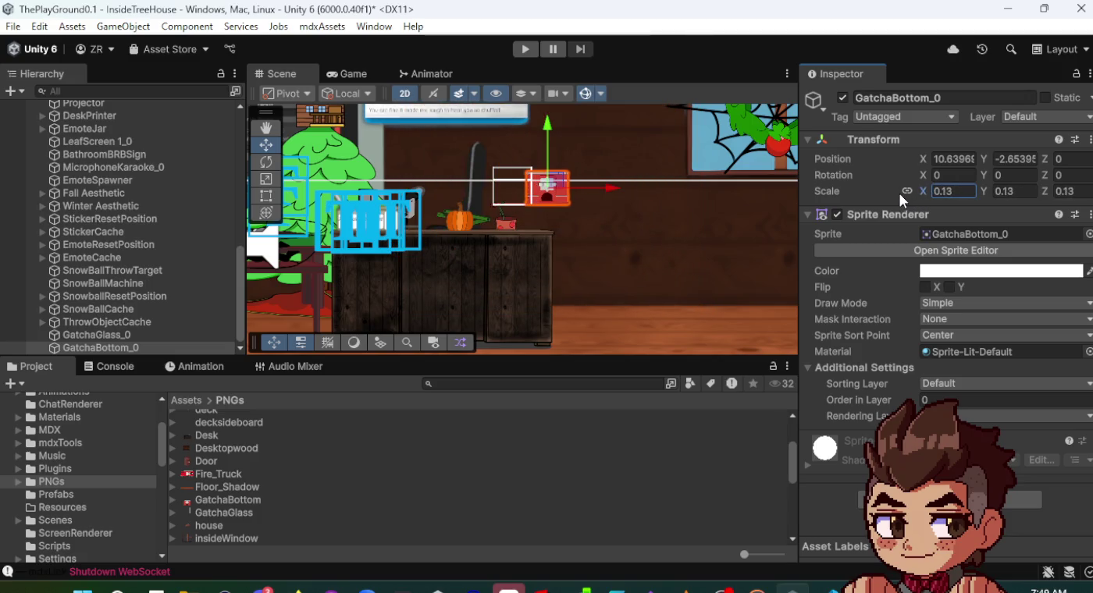
scroll(562, 199, up, 3)
scroll(562, 199, up, 5)
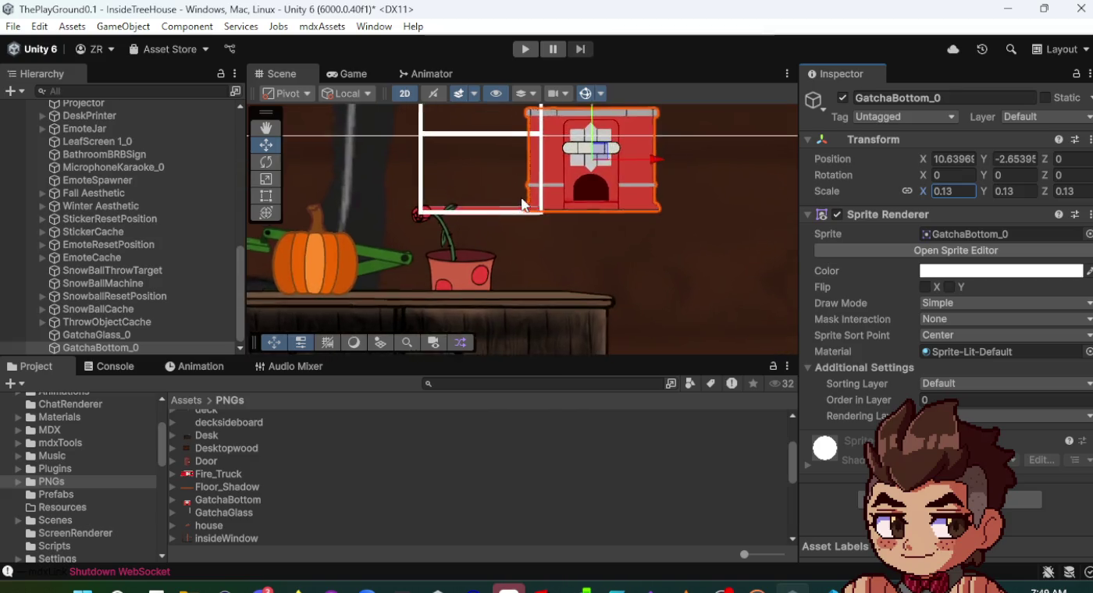
mouse_move(614, 148)
mouse_down()
mouse_move(590, 199)
mouse_move(484, 260)
mouse_move(484, 270)
mouse_up()
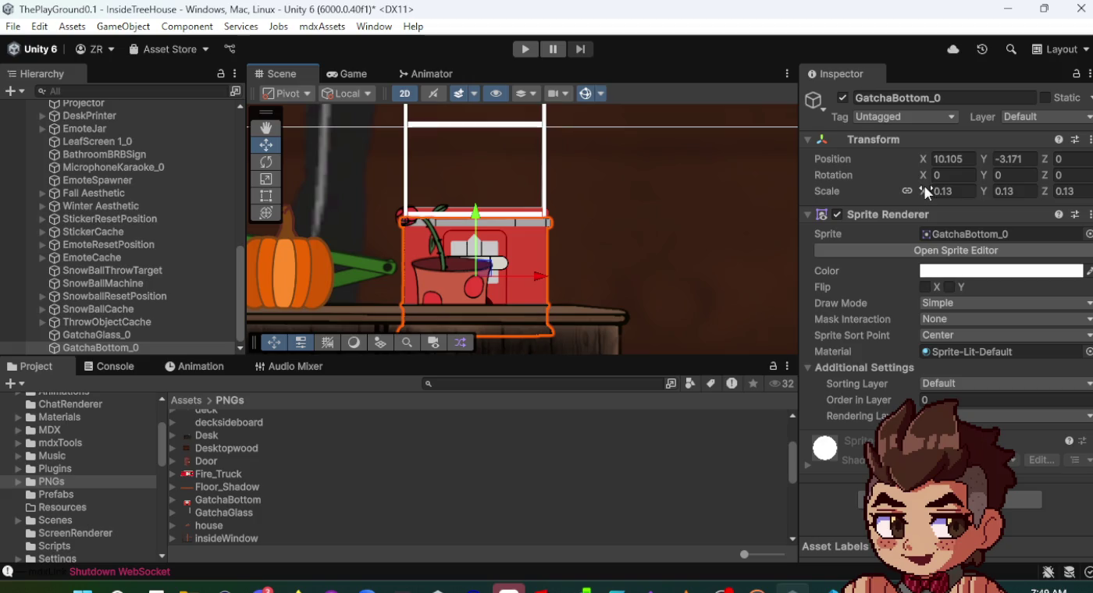
drag(924, 188, 924, 193)
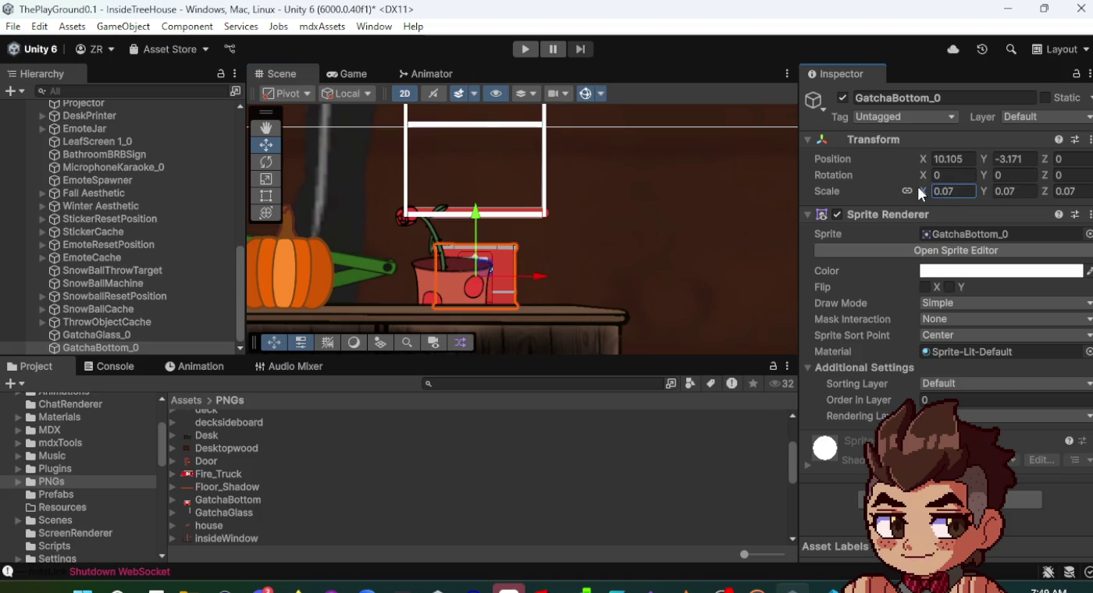
drag(481, 273, 479, 255)
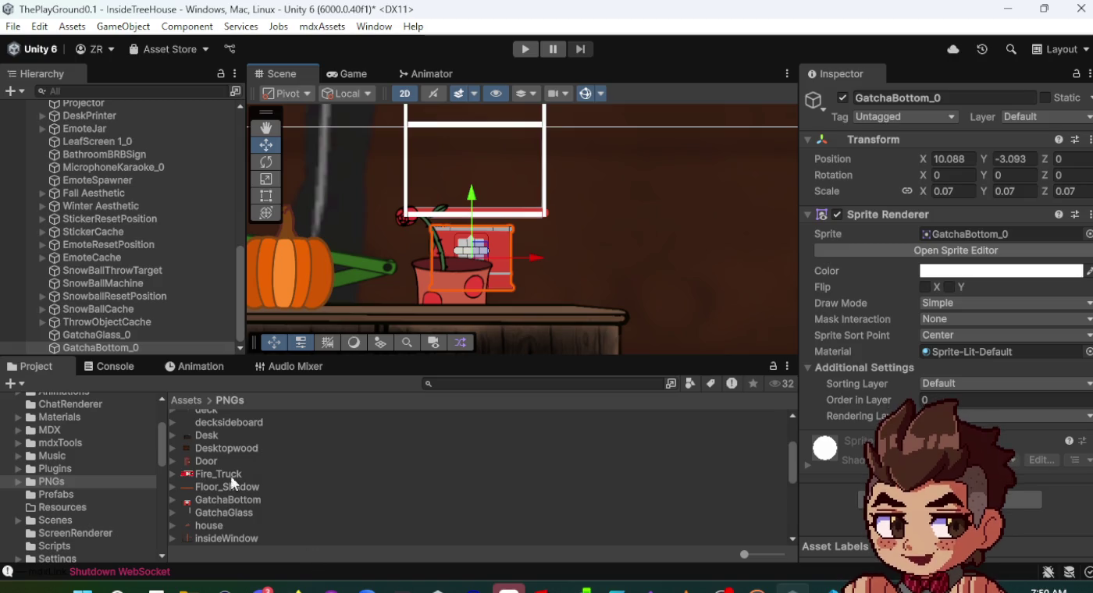
right_click(93, 344)
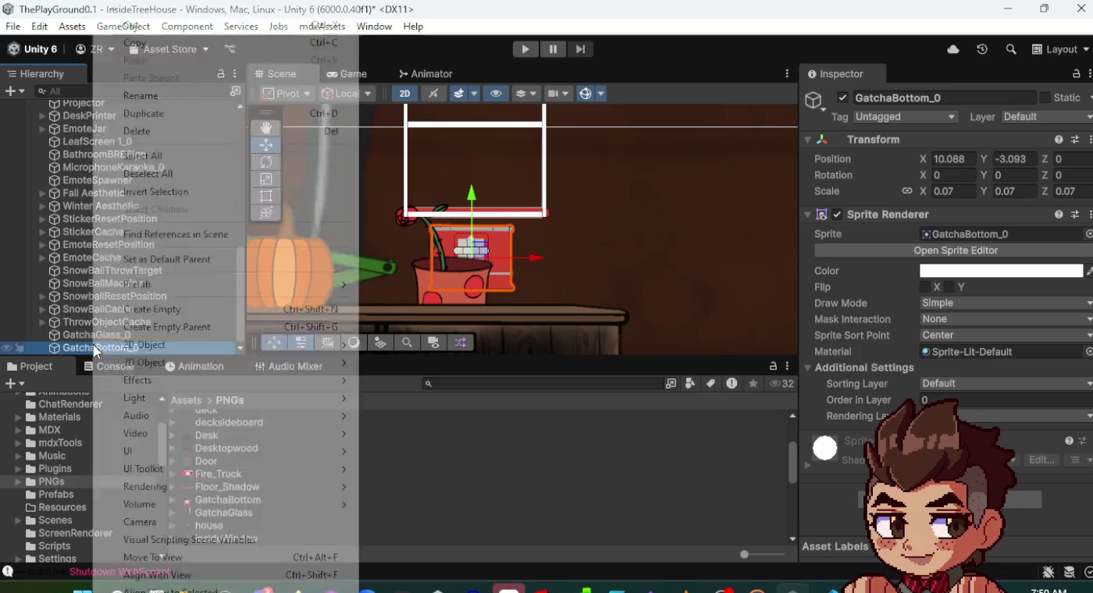
- Delete the GatchaBottom_0 object from the scene
click(154, 132)
scroll(232, 488, up, 2)
scroll(232, 489, down, 1)
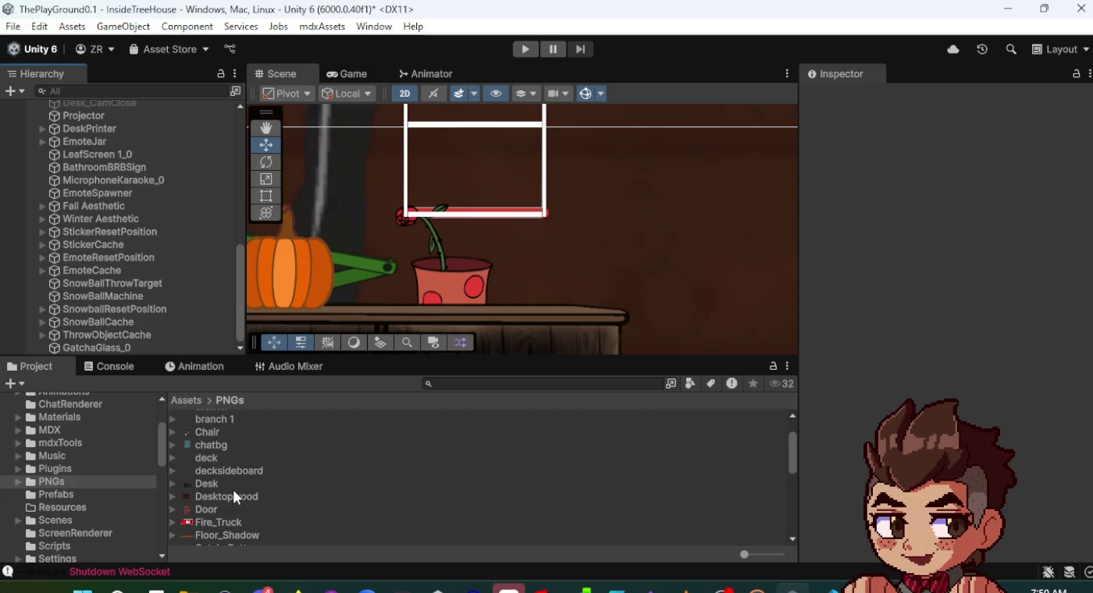
scroll(232, 486, down, 5)
scroll(232, 490, up, 4)
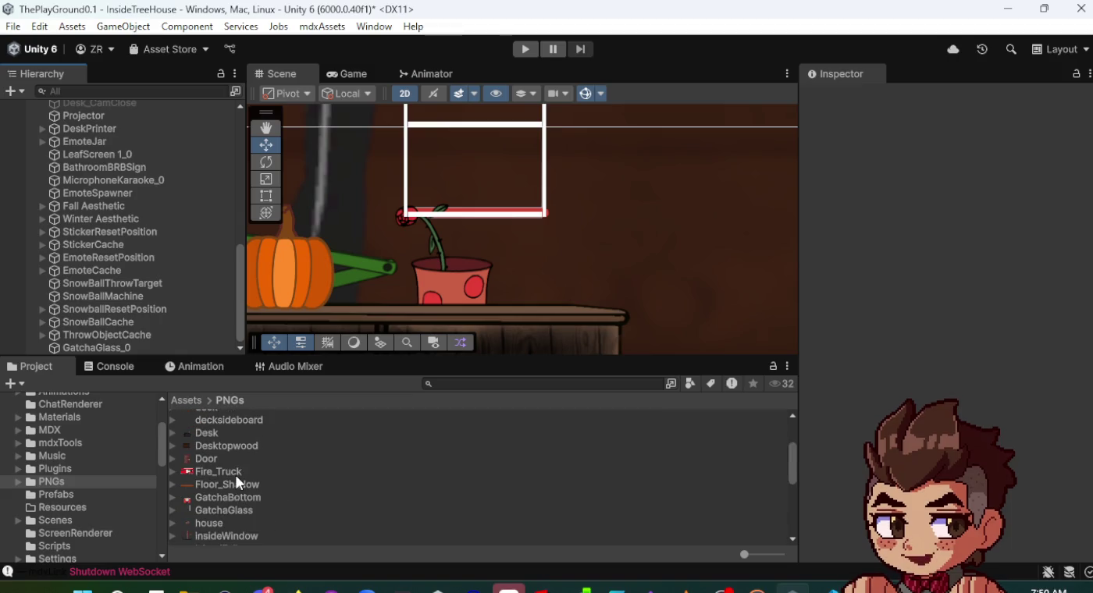
- Delete the GatchaBottom image asset from the PNGs folder and confirm the deletion
click(231, 500)
right_click(231, 502)
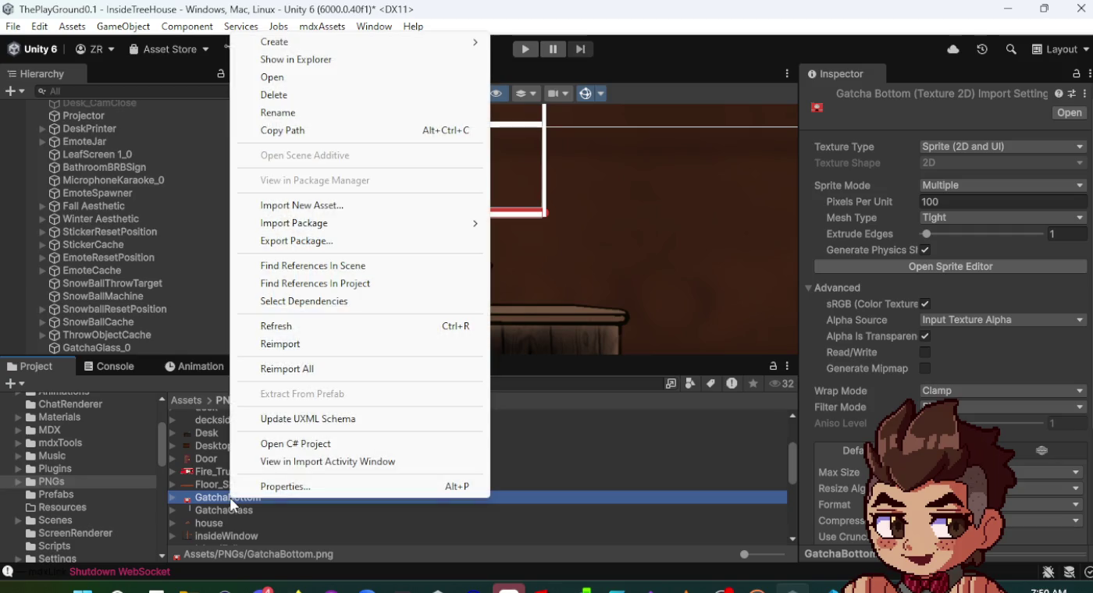
click(286, 94)
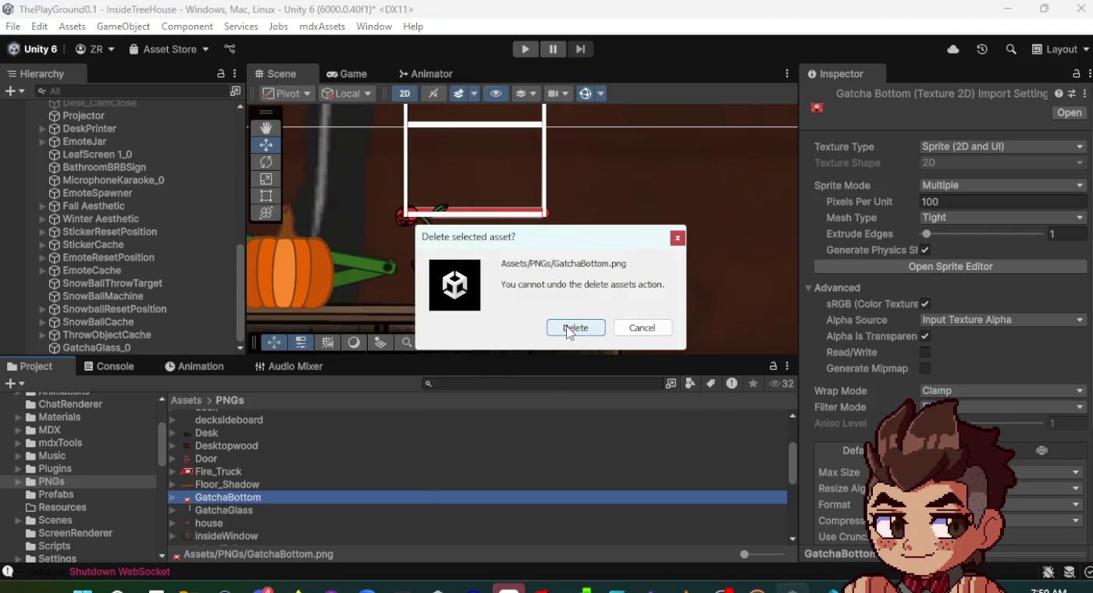
click(568, 328)
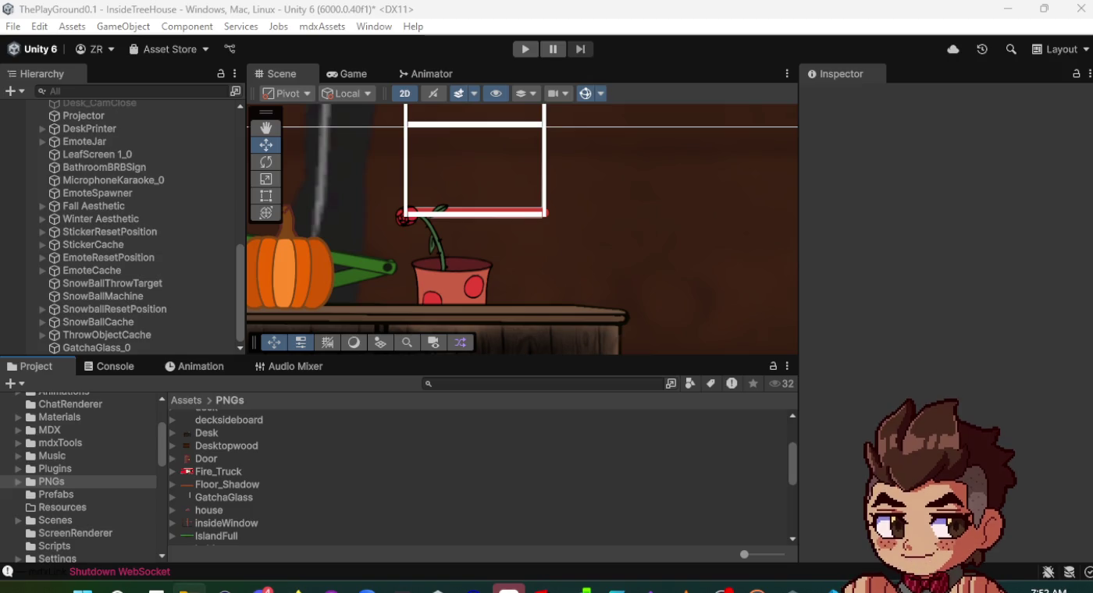
mouse_move(260, 464)
mouse_down()
mouse_move(327, 463)
mouse_move(60, 487)
mouse_up()
scroll(267, 503, up, 3)
scroll(267, 501, down, 1)
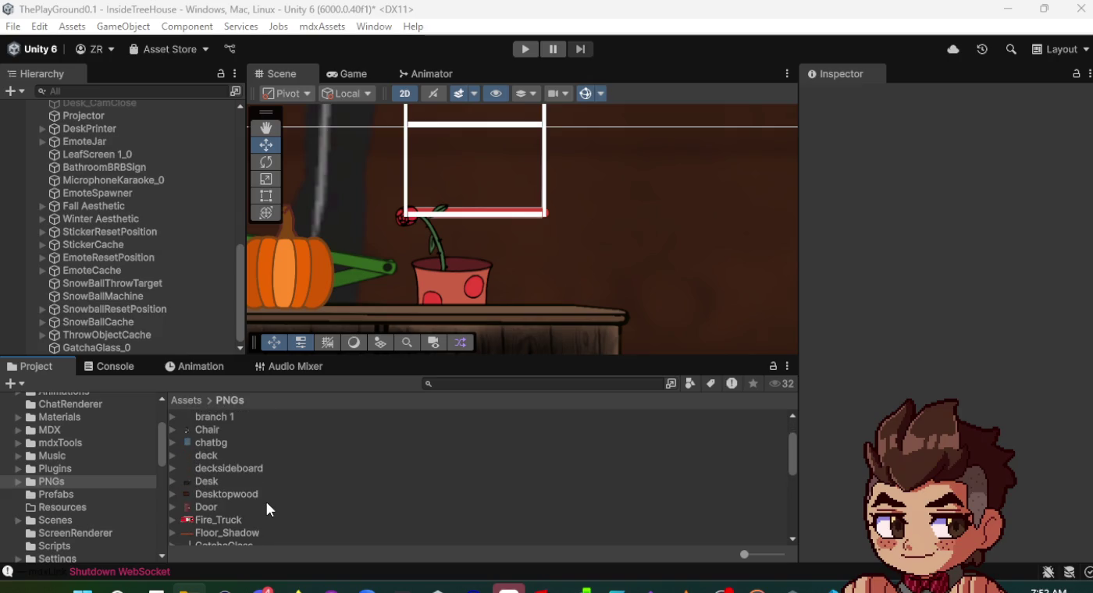
scroll(267, 505, down, 2)
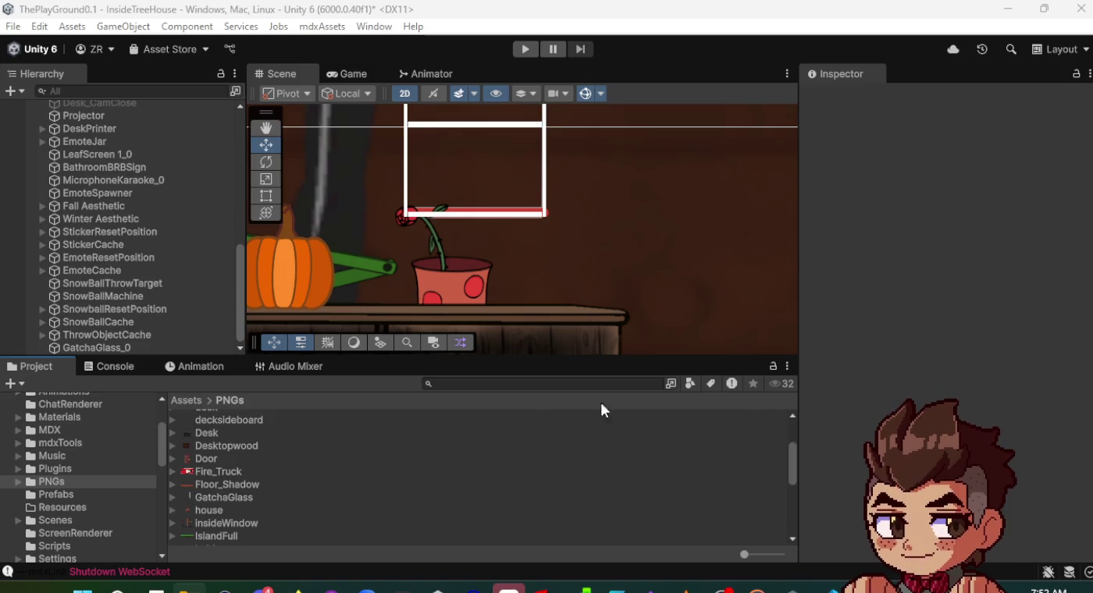
scroll(252, 488, up, 1)
- Import GatchaBottom and GatchaKnob into the PNGs folder, then drag GatchaBottom into the scene
drag(64, 478, 67, 483)
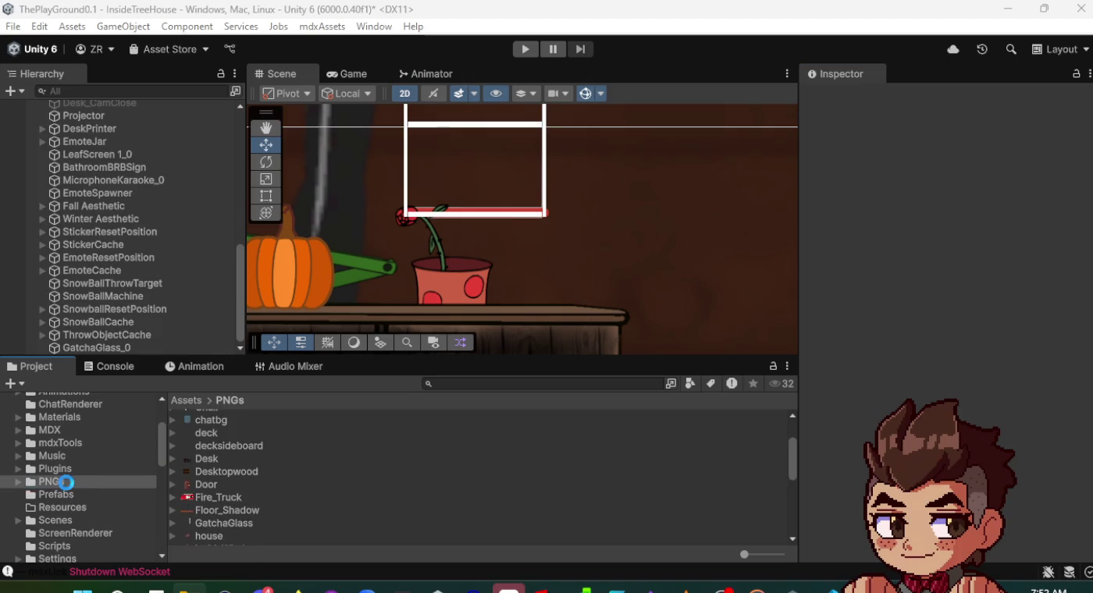
scroll(334, 473, down, 2)
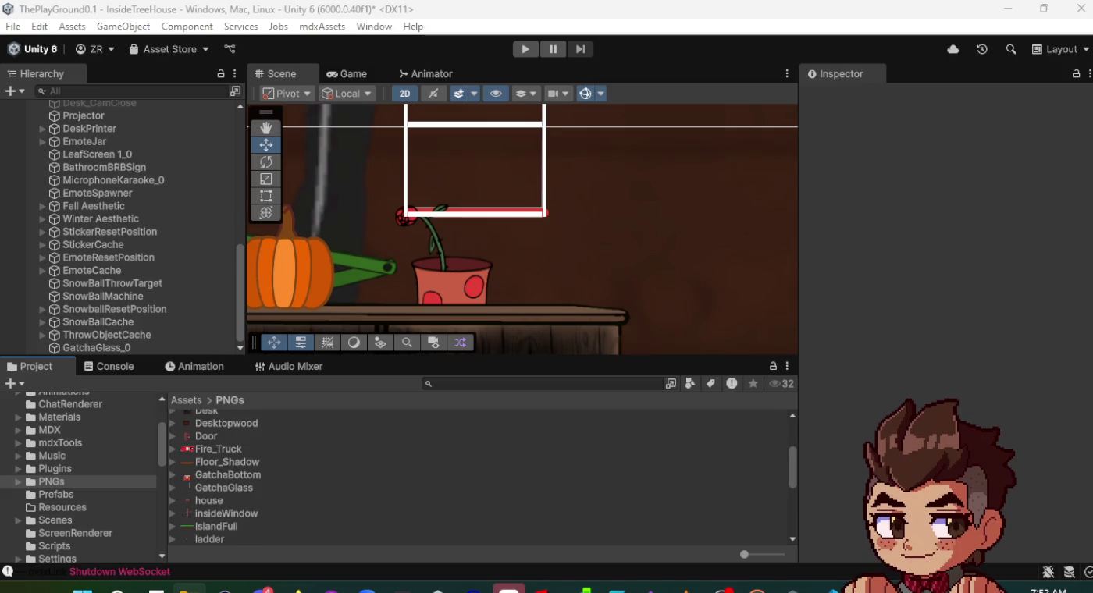
drag(279, 439, 57, 483)
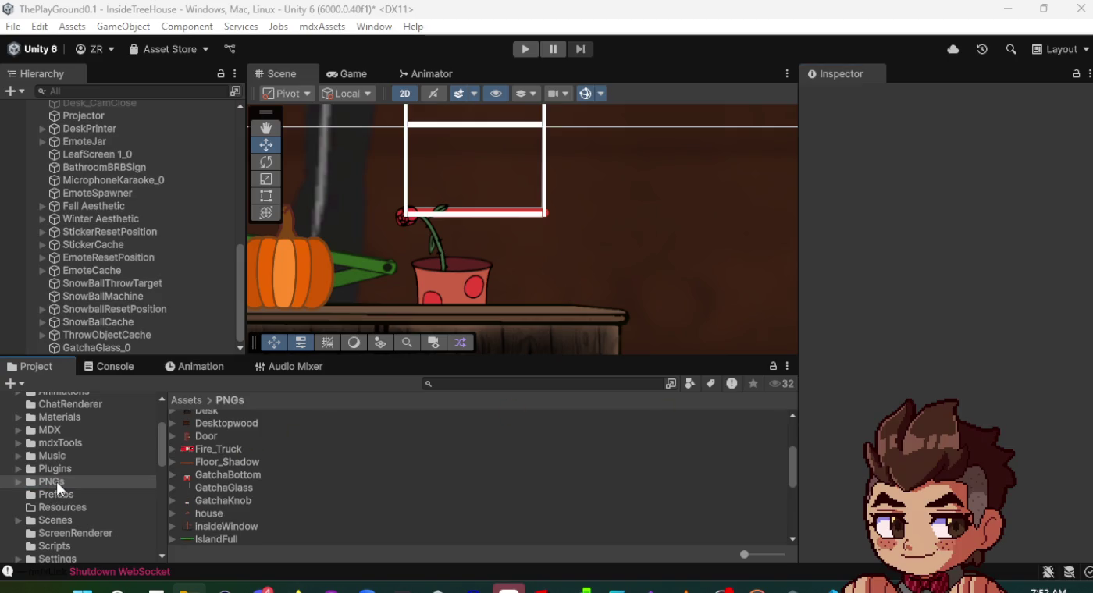
click(244, 478)
mouse_move(245, 477)
mouse_down()
mouse_move(328, 437)
mouse_move(590, 251)
mouse_up()
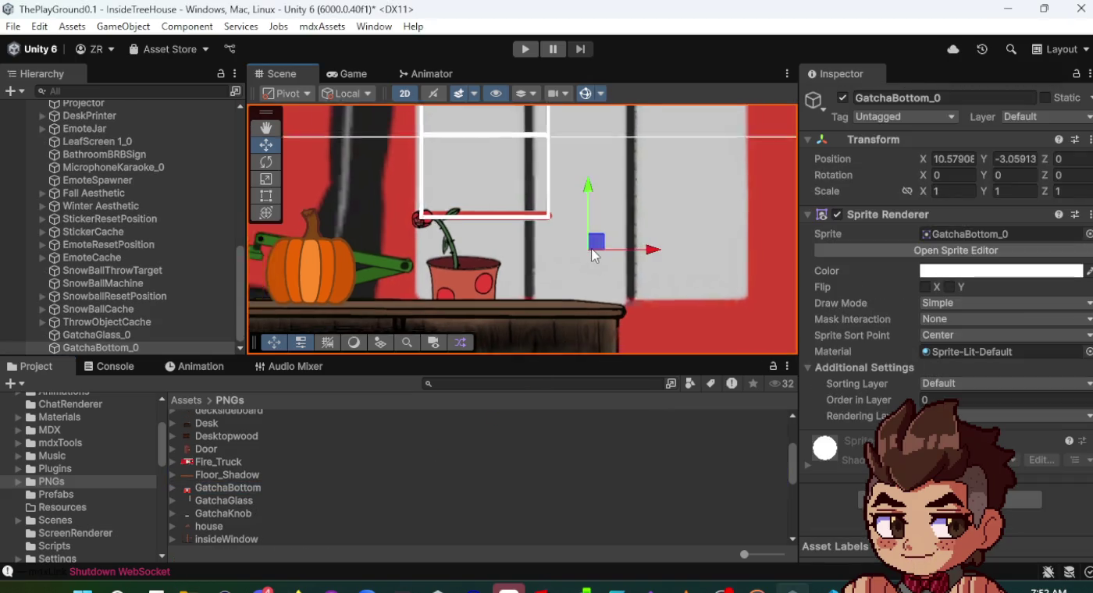
- Shrink GatchaBottom_0 to 0.1 scale and position it at X 10.102, Y -3.106 under the glass
scroll(631, 236, down, 5)
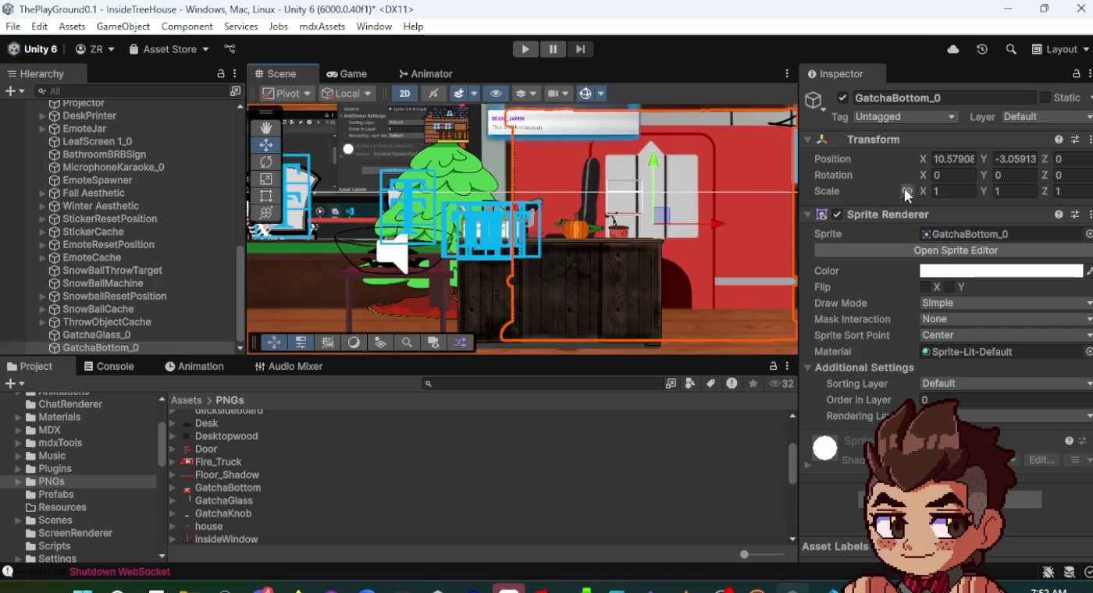
drag(925, 191, 897, 192)
scroll(660, 217, up, 5)
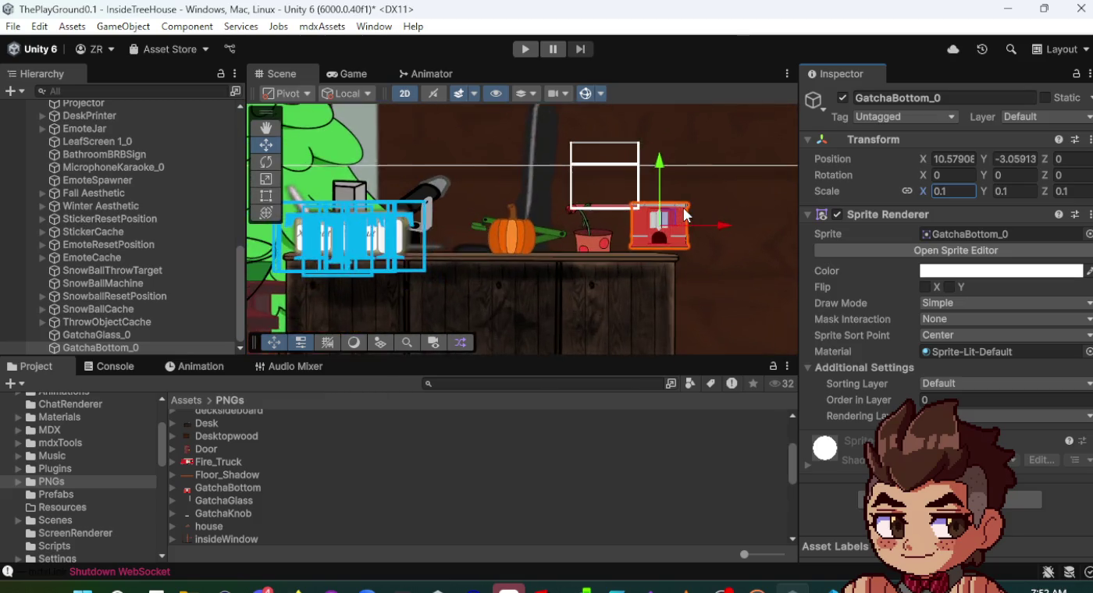
scroll(676, 212, up, 4)
mouse_move(628, 251)
mouse_down()
mouse_move(581, 267)
mouse_move(471, 271)
mouse_up()
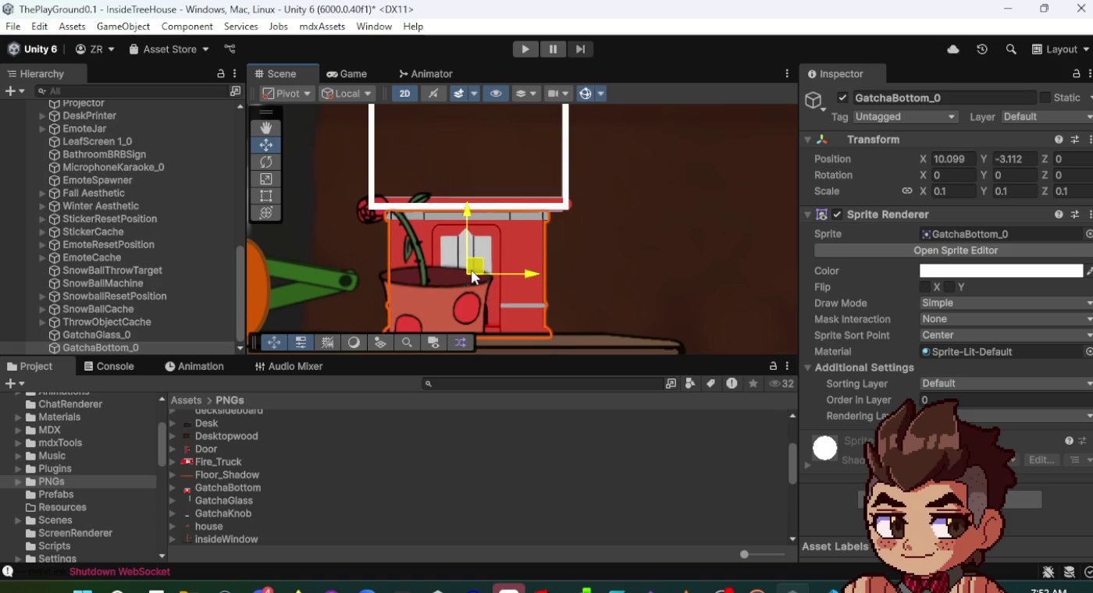
scroll(474, 275, down, 2)
drag(481, 249, 482, 245)
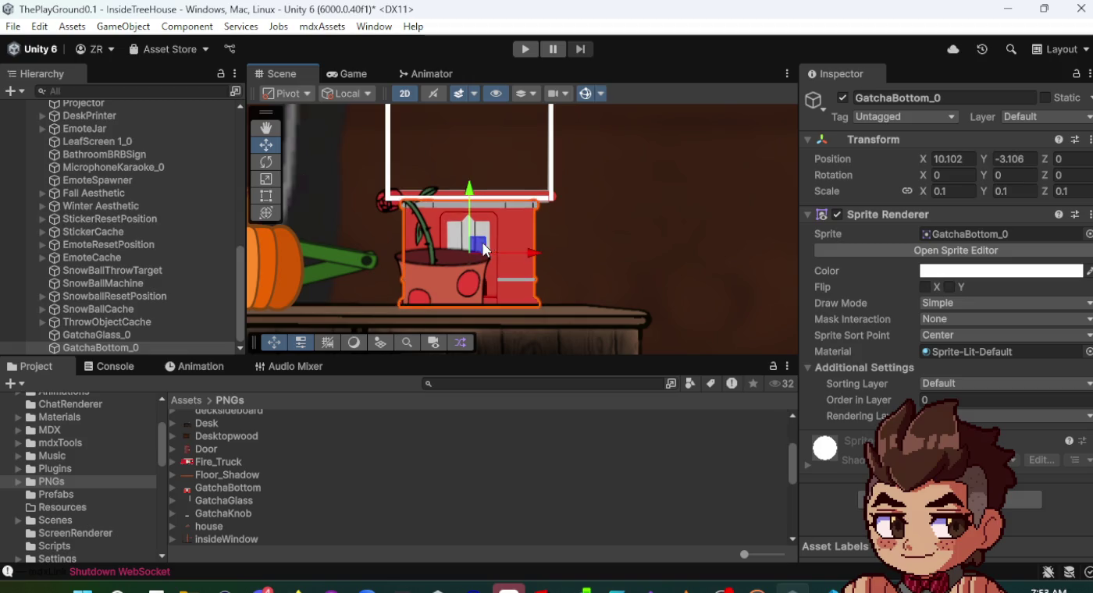
click(961, 190)
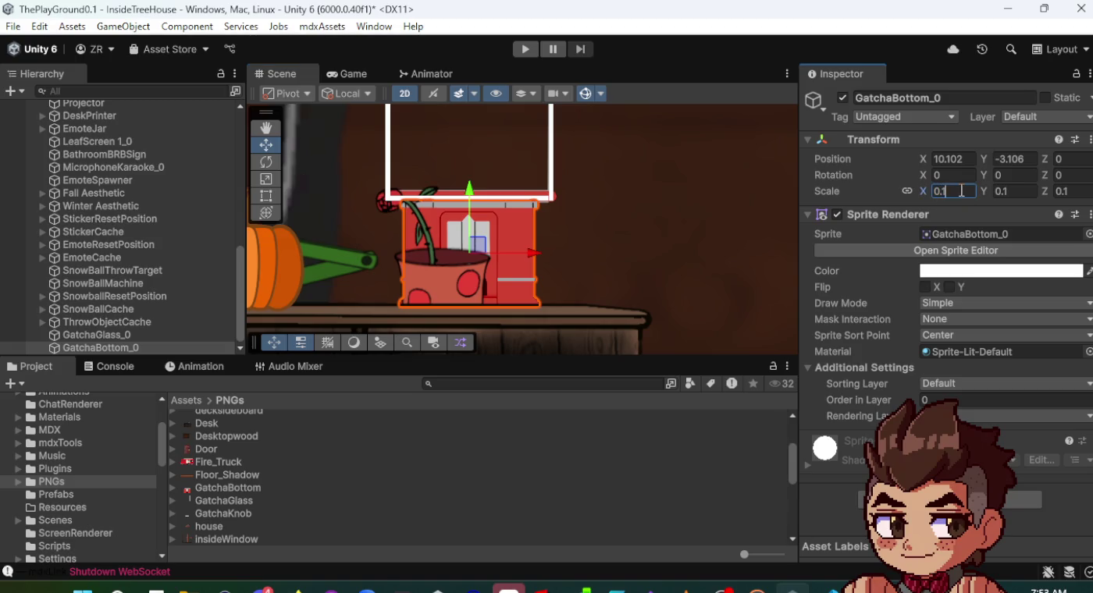
- Set GatchaBottom_0's scale to 0.107 and nudge it to X 10.099, aligned with the glass
text(5)
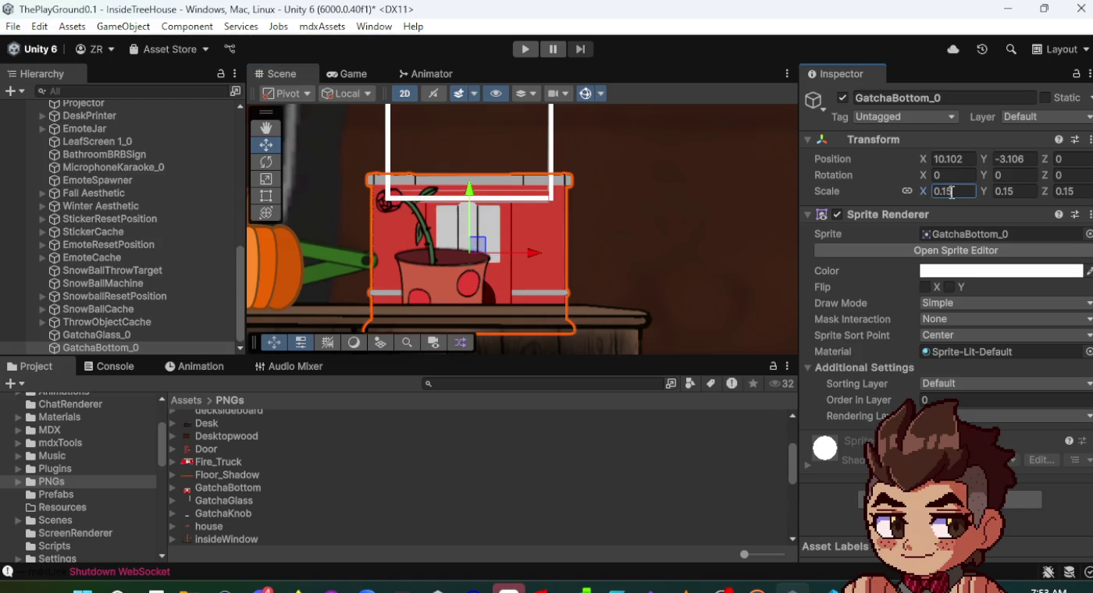
key(BackSpace)
text(2)
key(BackSpace)
text(1)
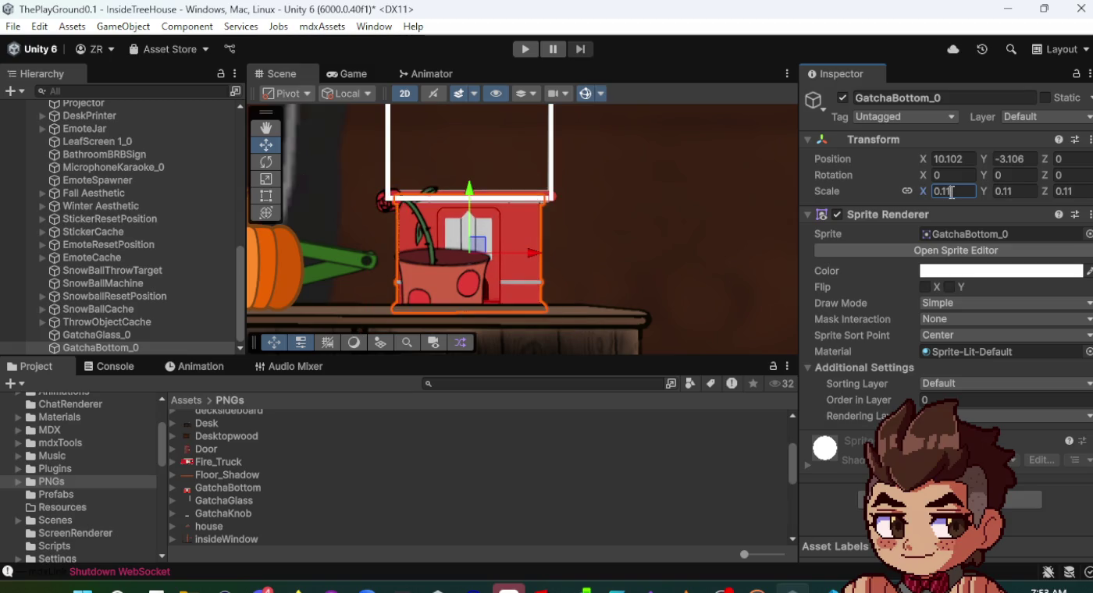
key(BackSpace)
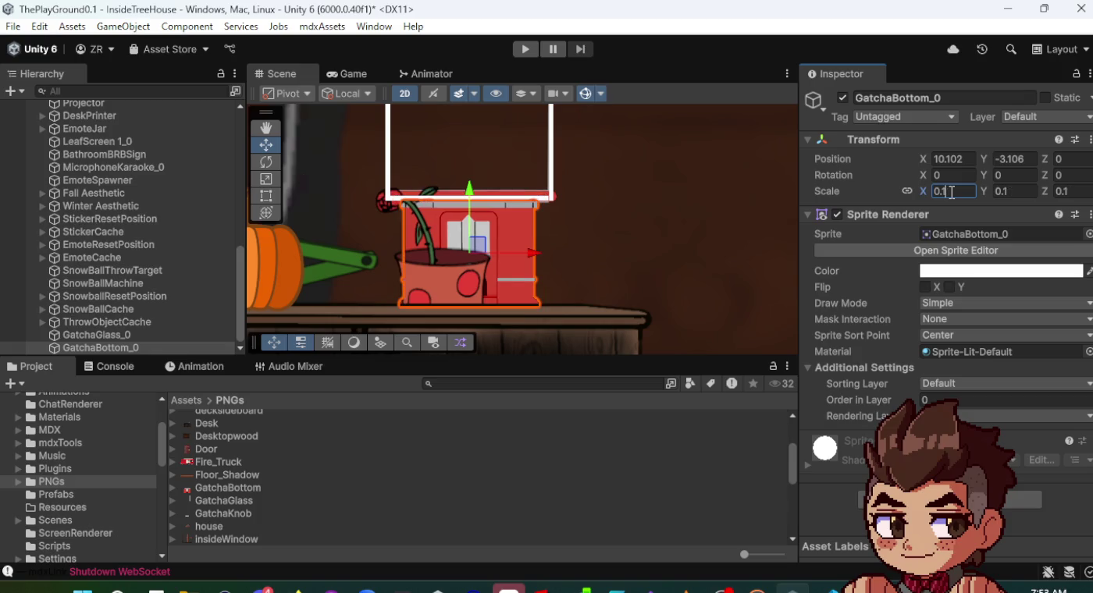
text(05)
key(BackSpace)
text(4)
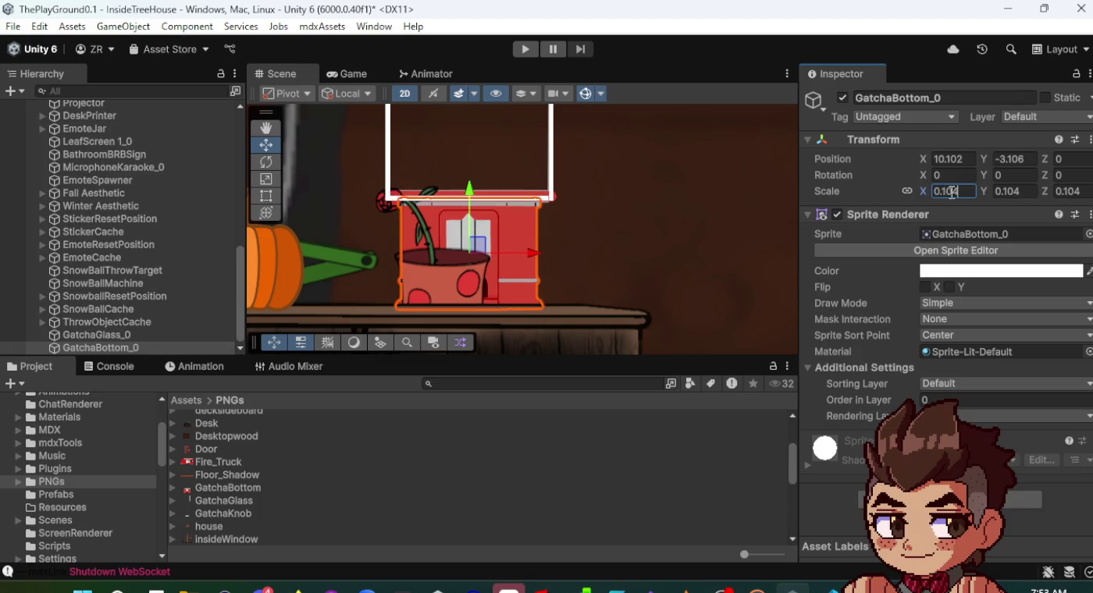
key(BackSpace)
text(7)
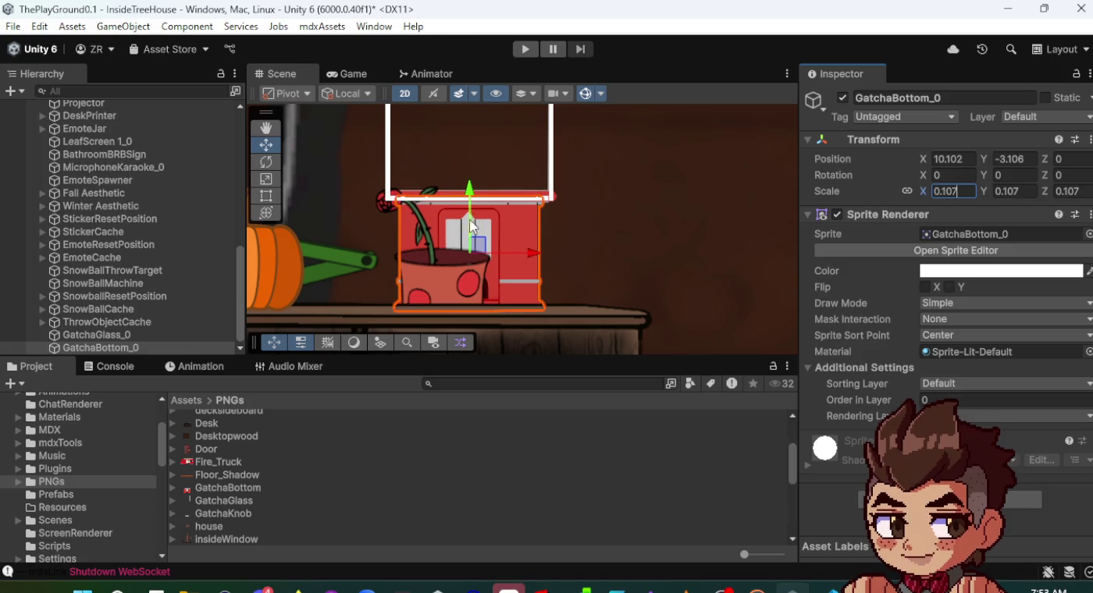
drag(476, 242, 481, 251)
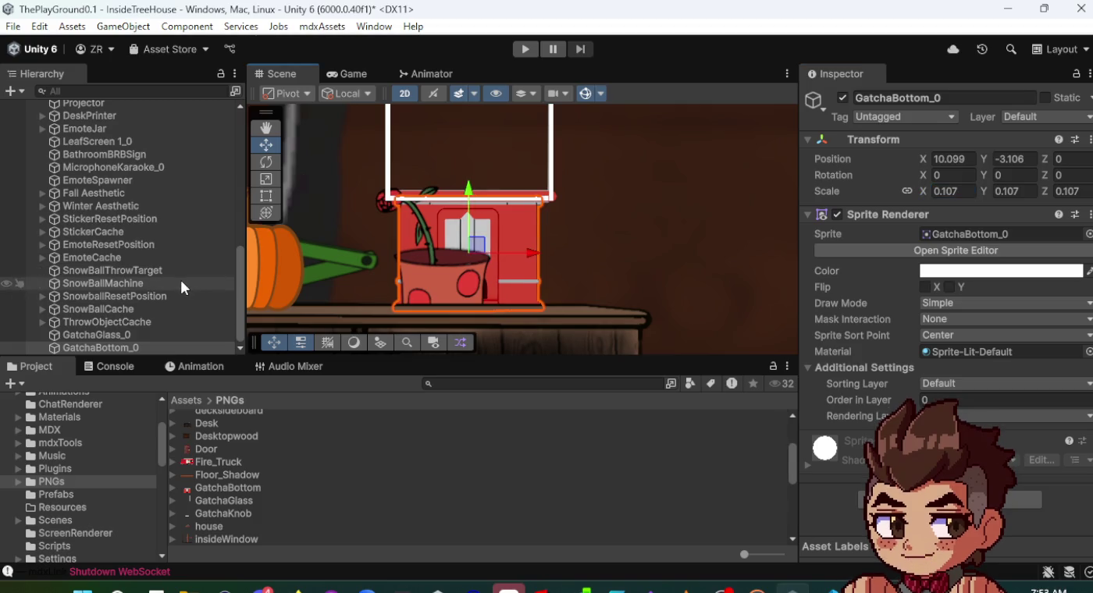
click(121, 337)
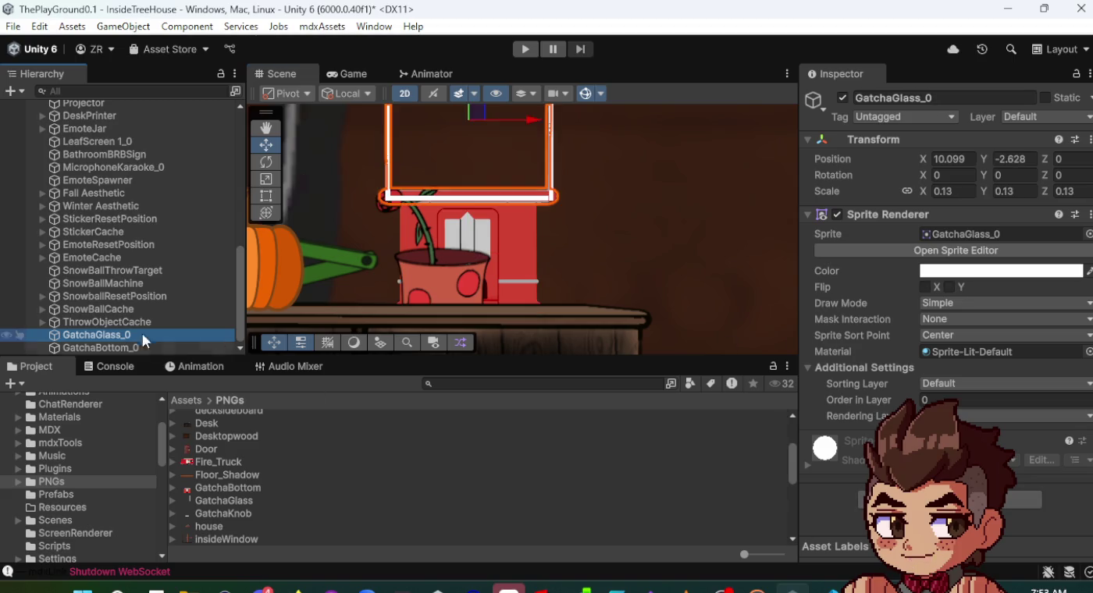
ctrl+click(105, 347)
mouse_move(106, 343)
mouse_down()
mouse_move(94, 93)
mouse_move(96, 286)
mouse_move(95, 274)
mouse_up()
click(95, 274)
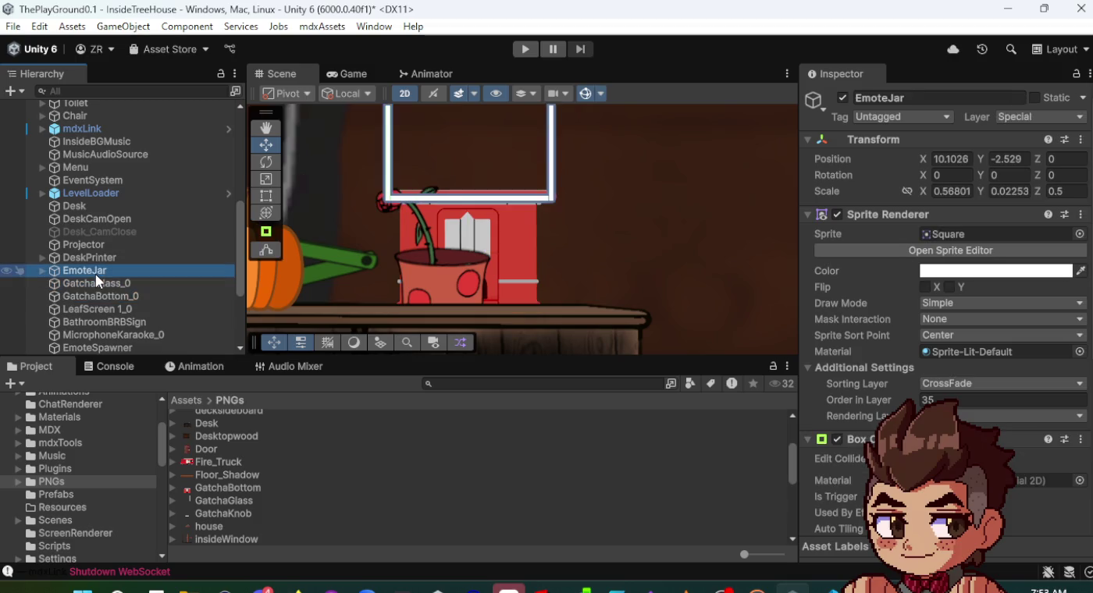
scroll(936, 294, down, 5)
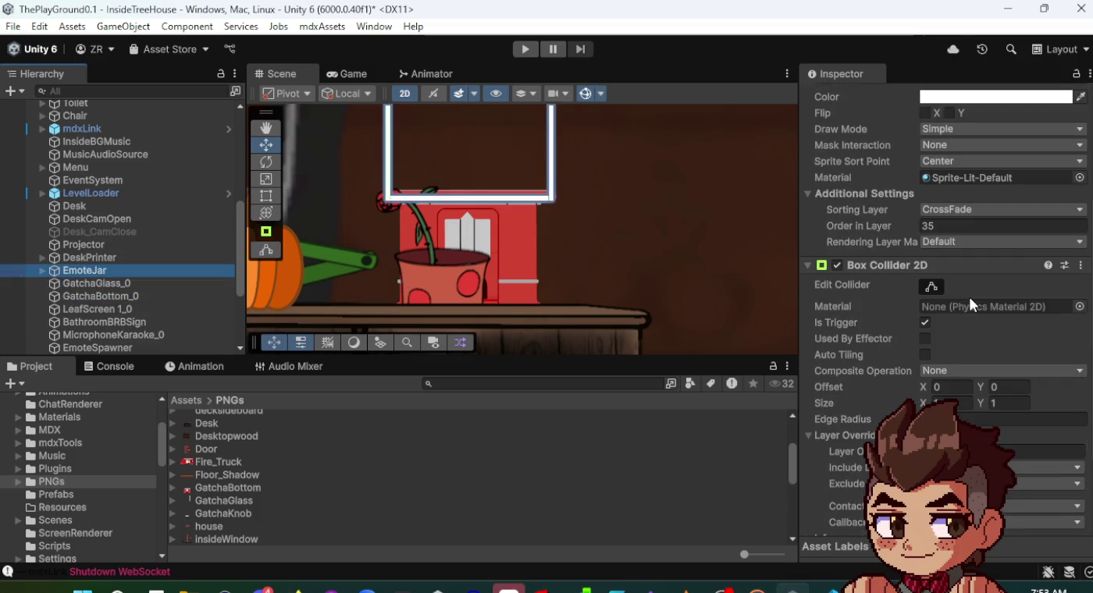
scroll(968, 295, down, 2)
scroll(952, 295, up, 4)
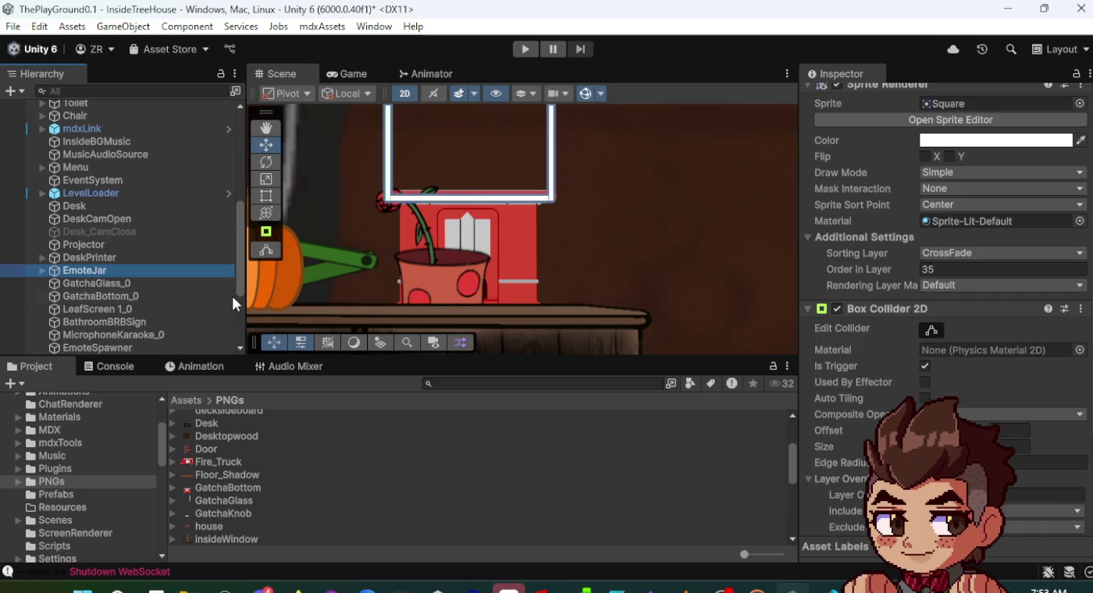
- Put GatchaGlass_0 and GatchaBottom_0 on the CrossFade sorting layer with order in layer 35
click(125, 283)
shift+click(126, 296)
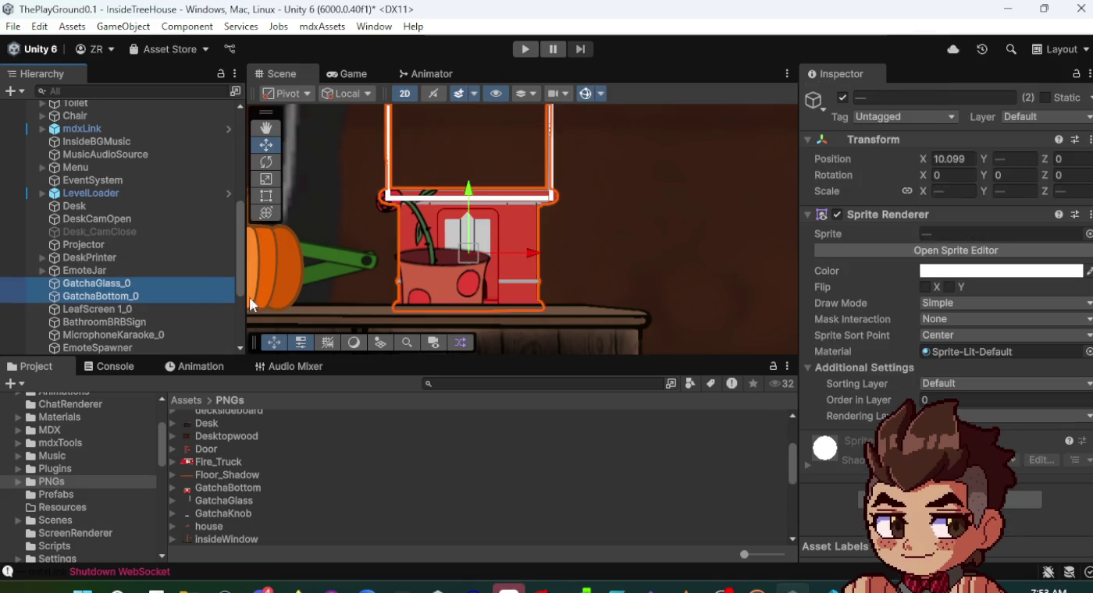
click(930, 384)
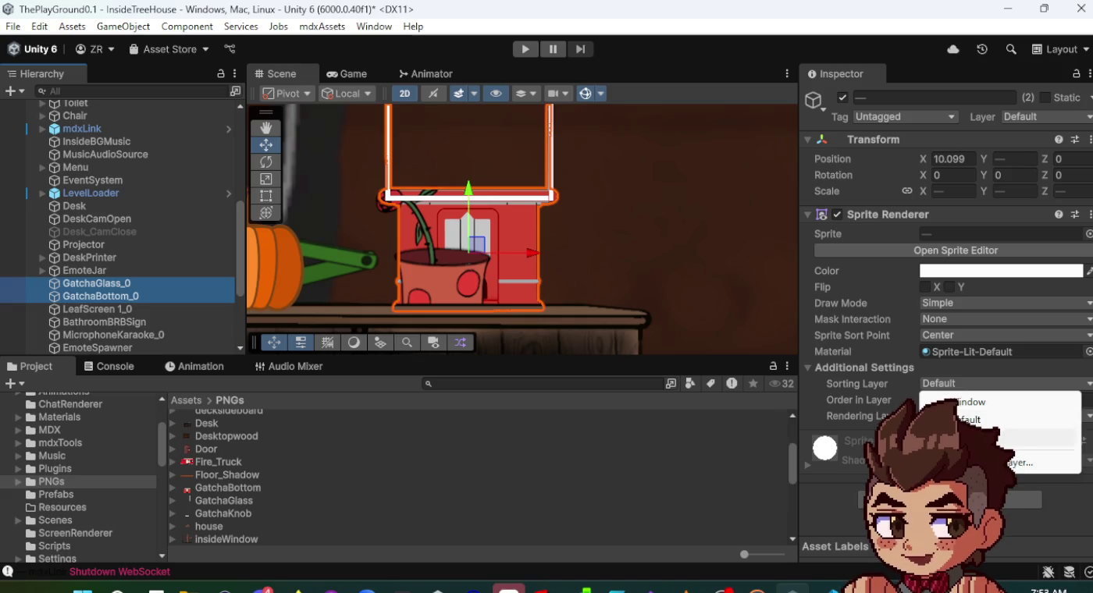
click(999, 438)
drag(858, 396, 893, 402)
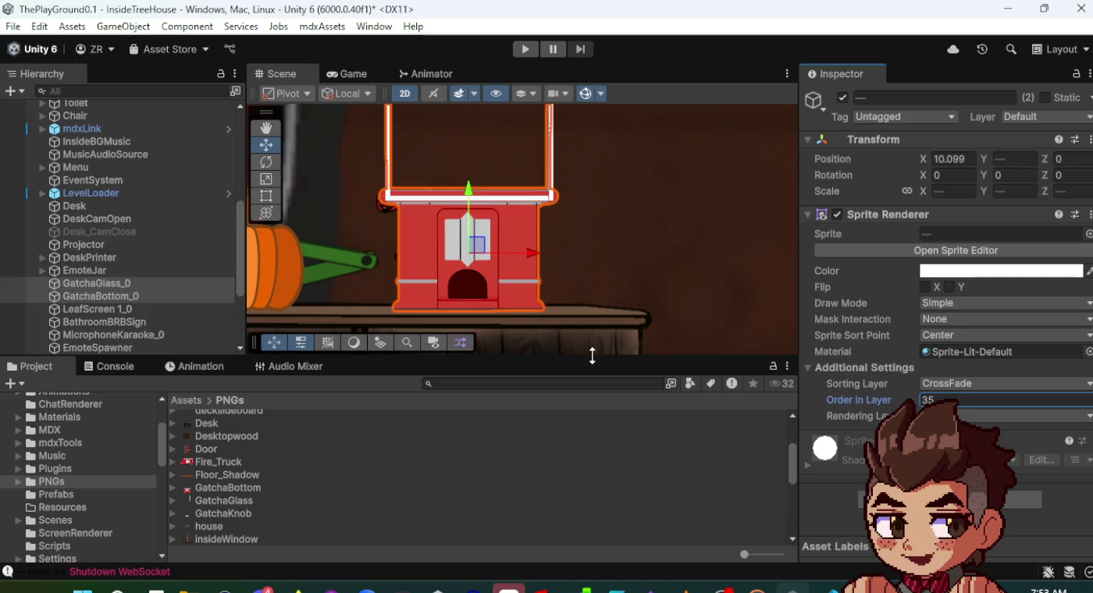
- Keep GatchaGlass_0 at order 35 and change GatchaBottom_0's order in layer to 36
click(117, 286)
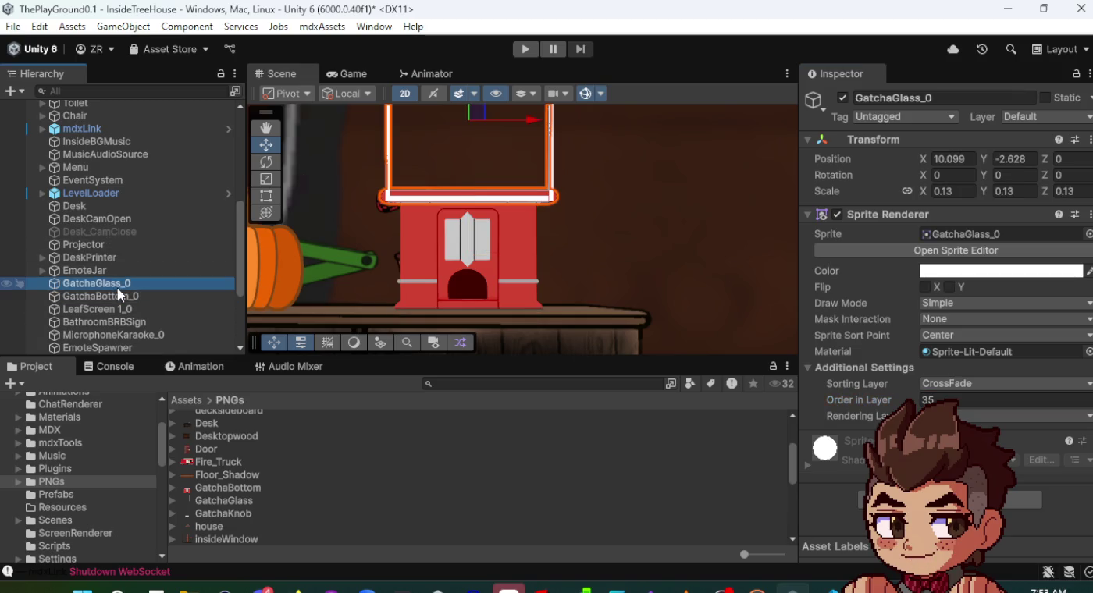
click(118, 296)
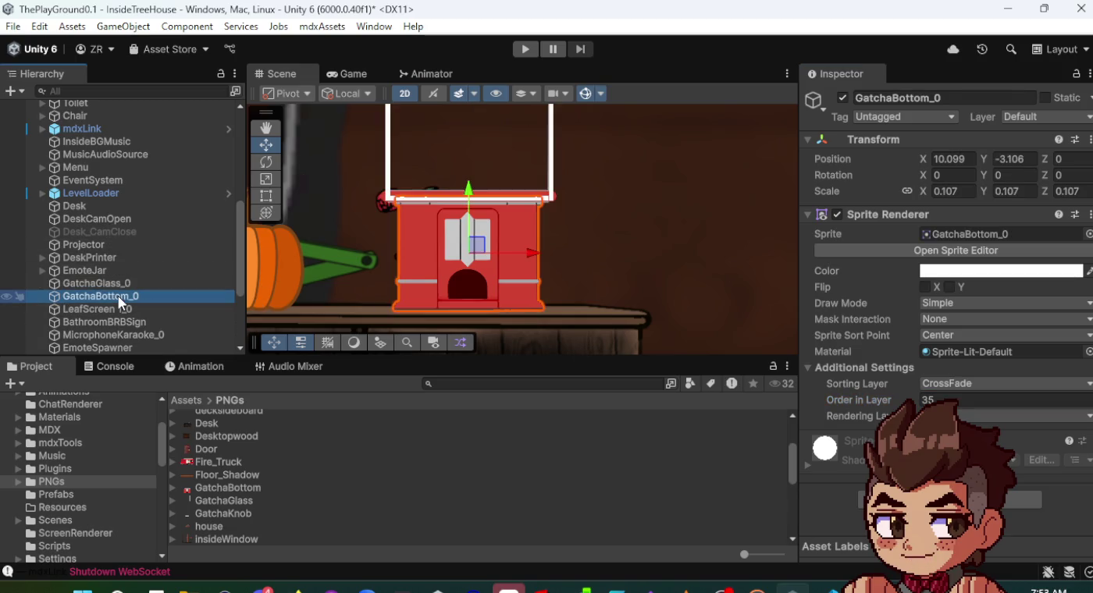
click(120, 283)
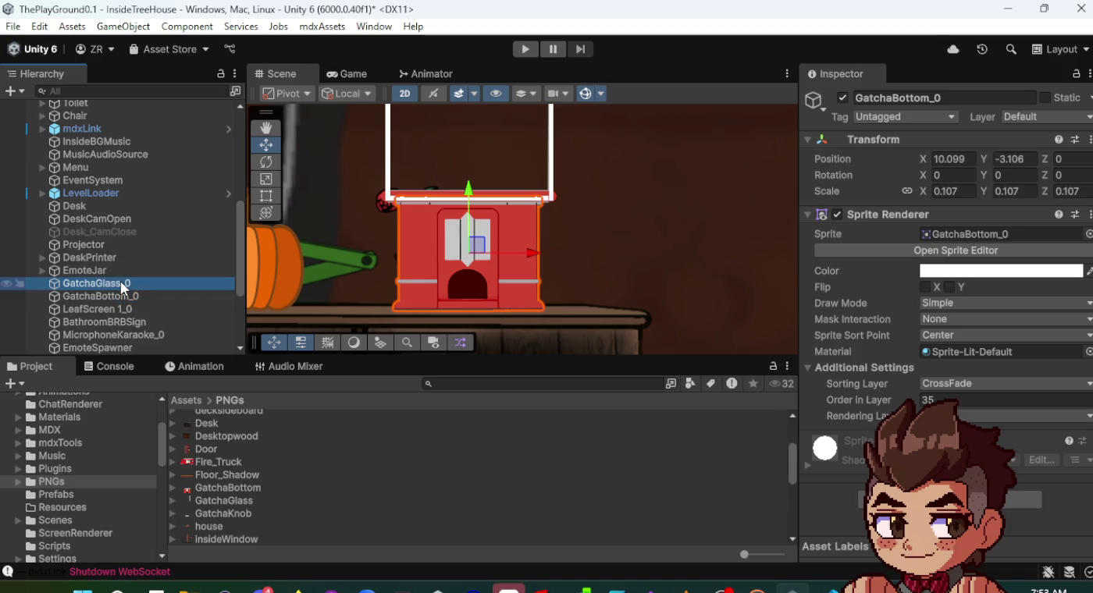
click(932, 397)
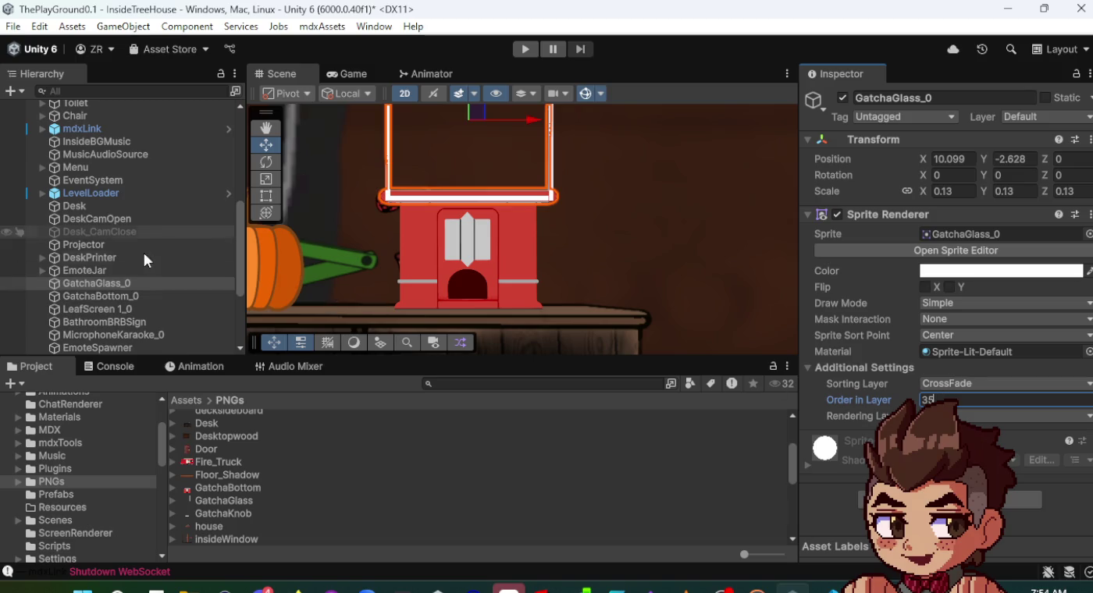
click(140, 296)
click(987, 398)
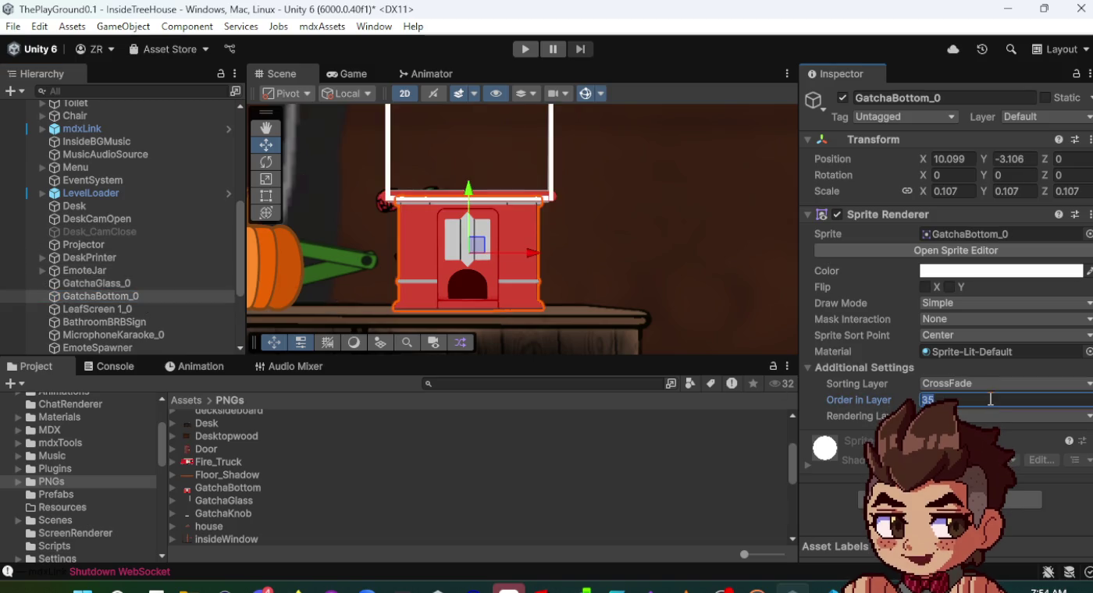
key(BackSpace)
text(6)
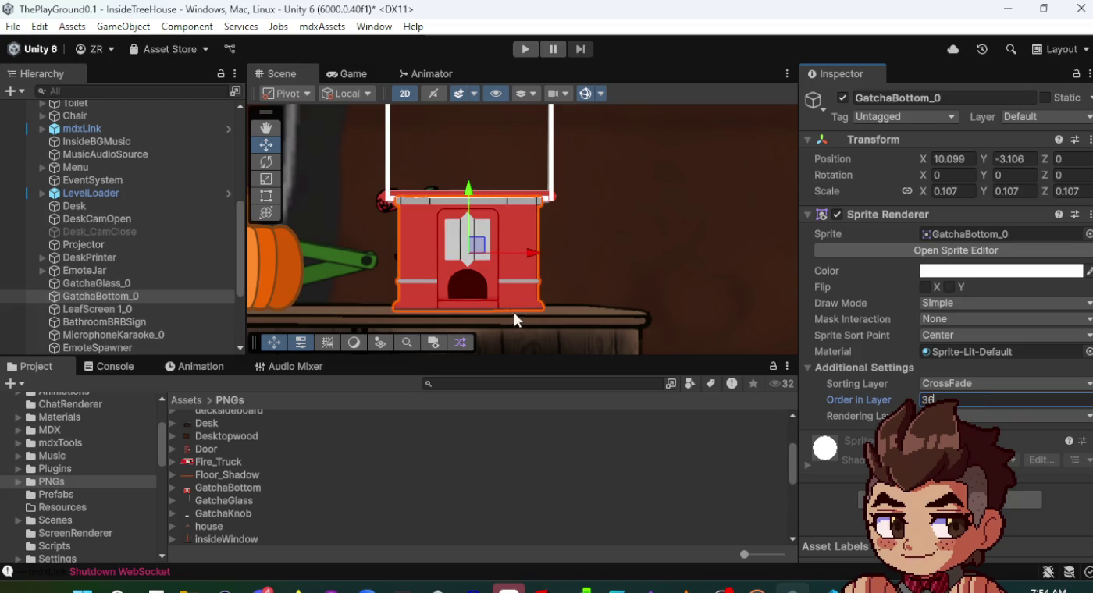
- Drag the GatchaKnob sprite from the PNGs folder into the scene
click(317, 167)
scroll(482, 202, down, 2)
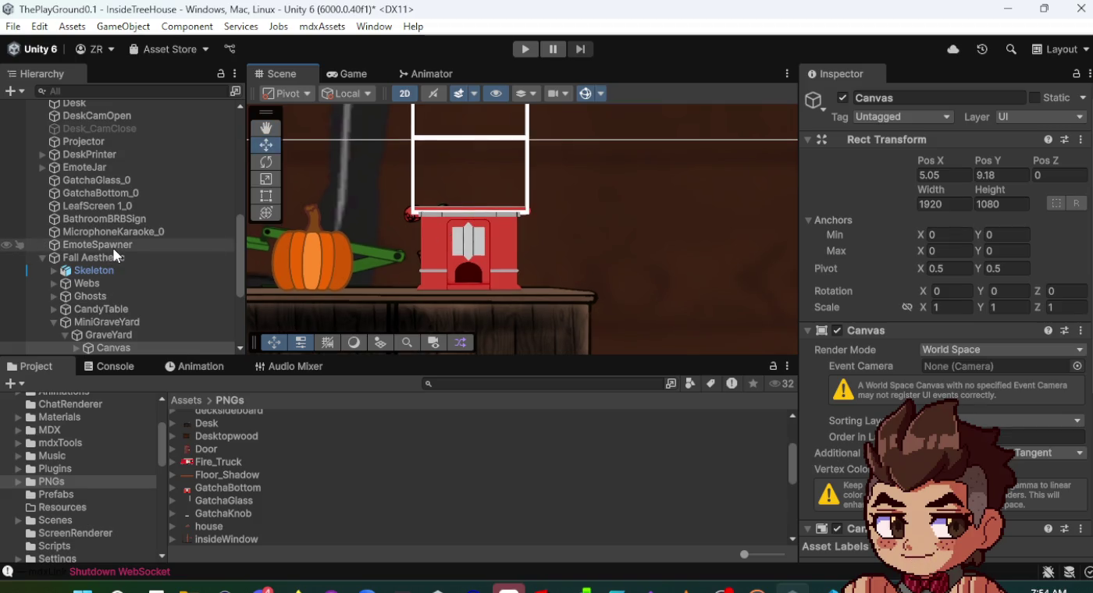
scroll(114, 249, up, 2)
scroll(113, 248, down, 4)
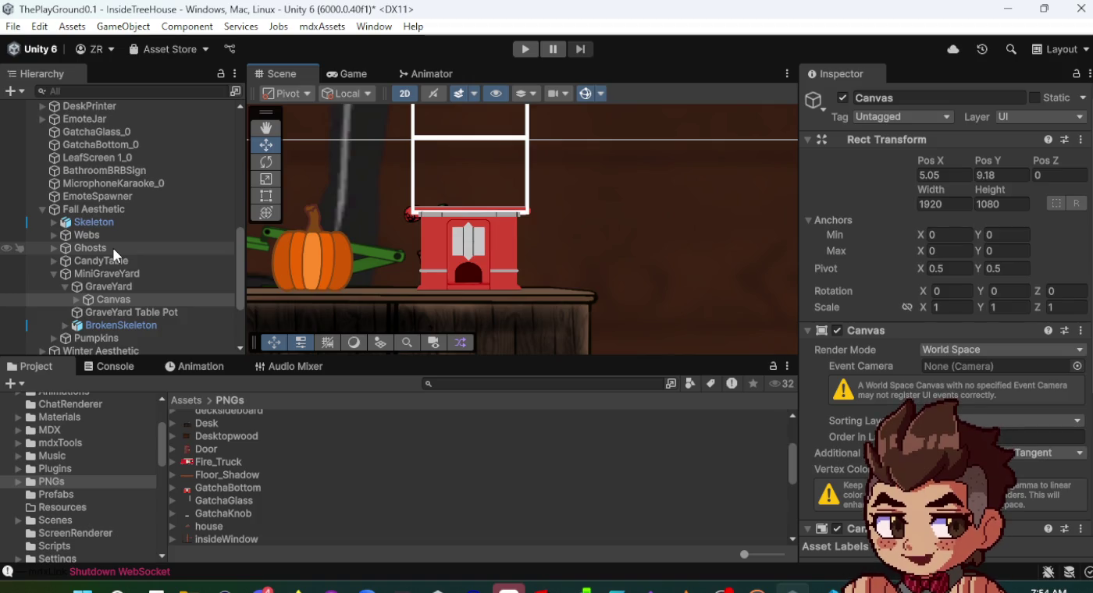
mouse_move(221, 515)
mouse_down()
mouse_move(500, 297)
mouse_move(457, 215)
mouse_move(469, 243)
mouse_up()
- Scale GatchaKnob_0 to 0.09 and nudge it down onto the front of the gacha base
drag(923, 192, 895, 196)
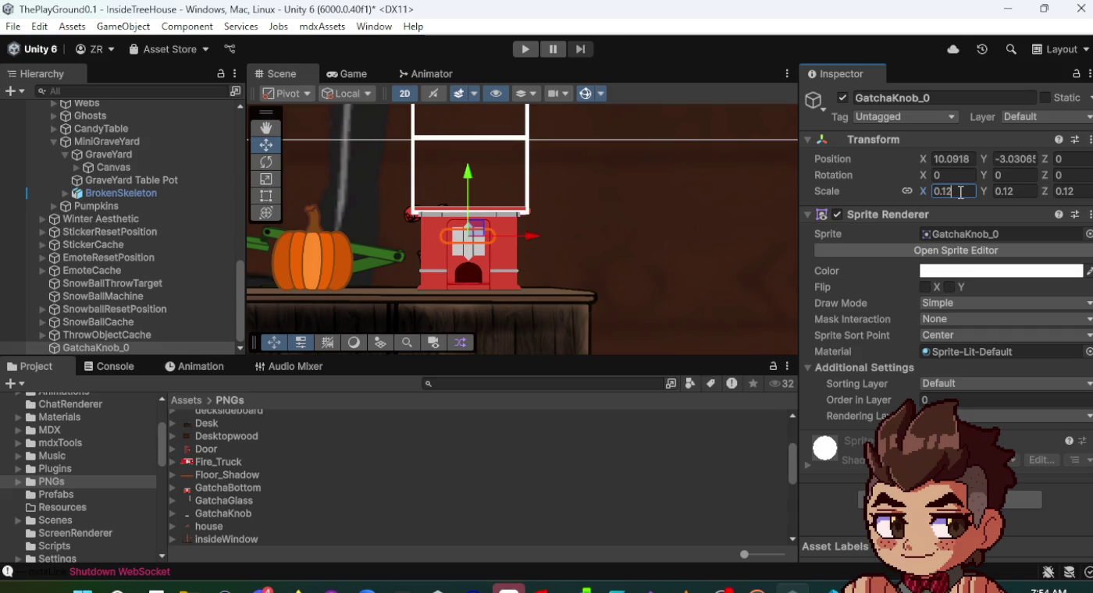
key(BackSpace)
text(1)
key(BackSpace)
key(BackSpace)
text(0)
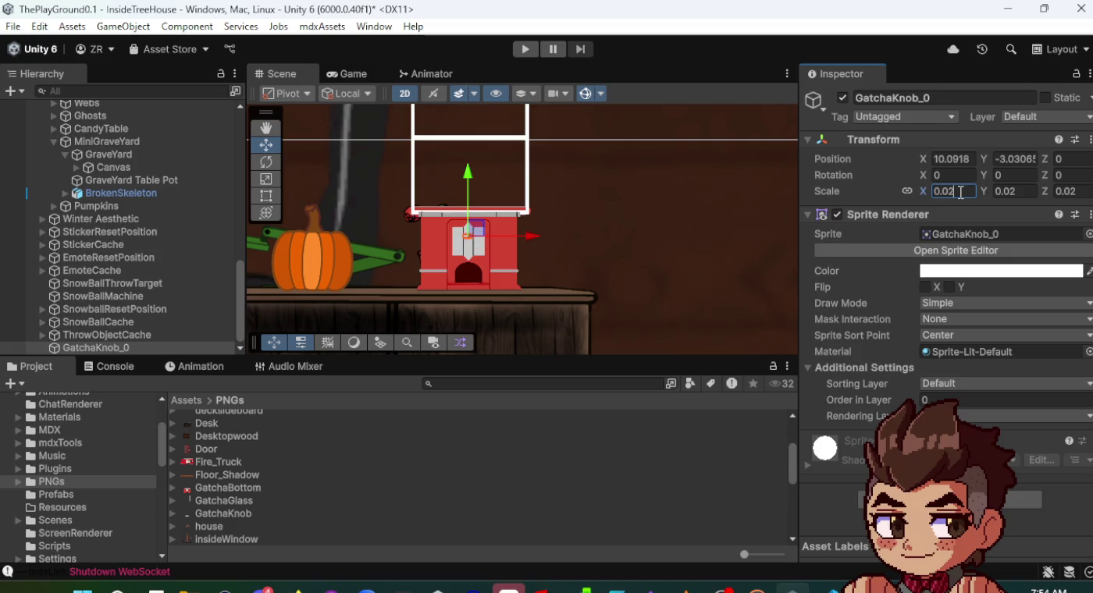
text(5)
key(BackSpace)
text(9)
drag(478, 231, 477, 233)
click(944, 384)
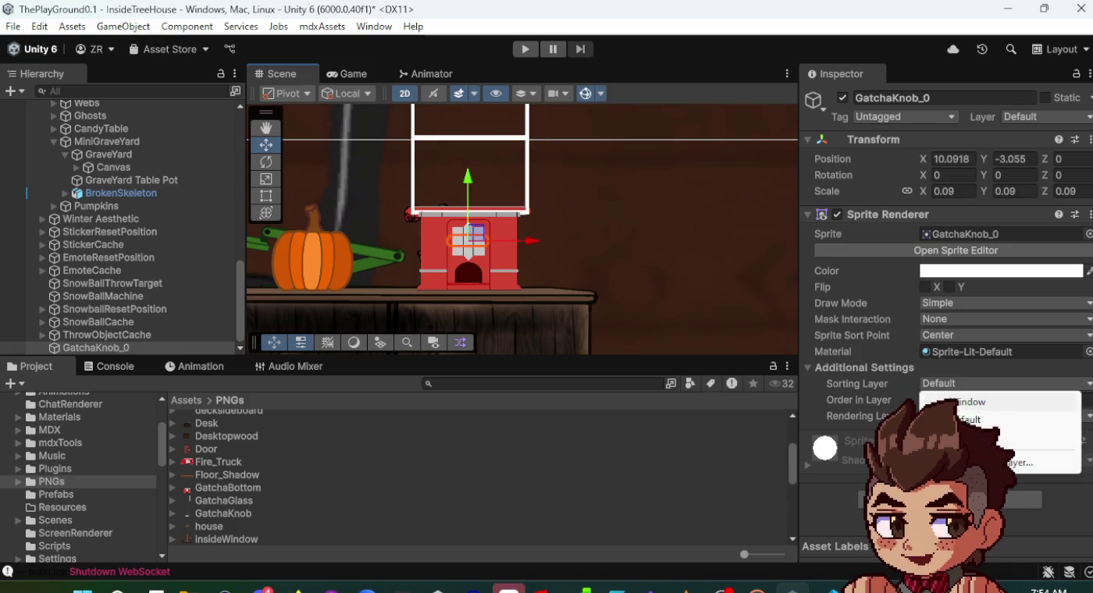
- Put GatchaKnob_0 on the CrossFade sorting layer with order in layer 37
click(1007, 437)
click(946, 399)
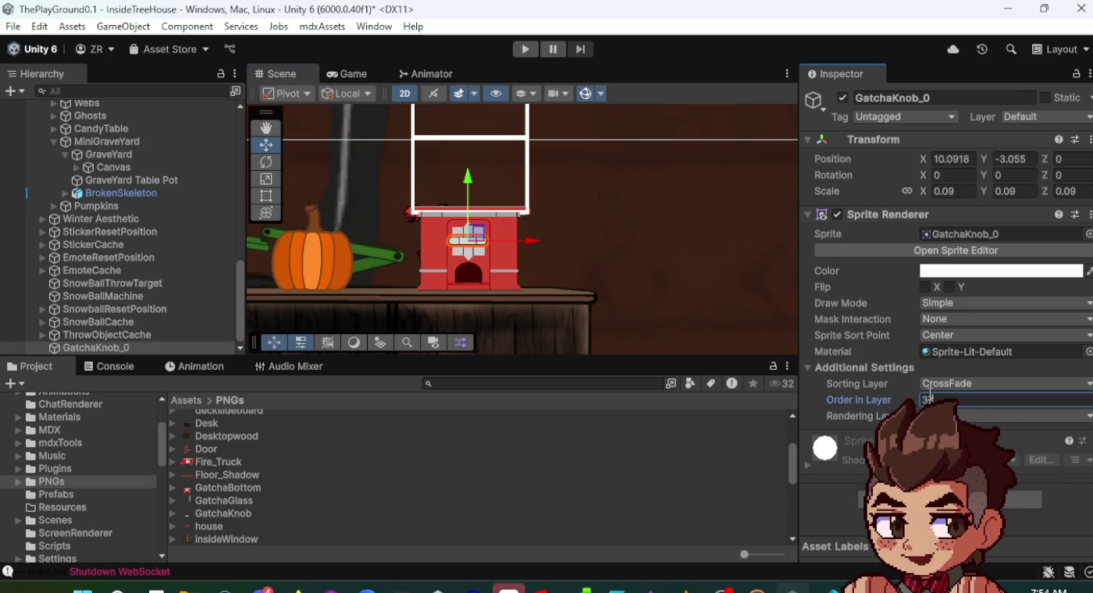
click(485, 236)
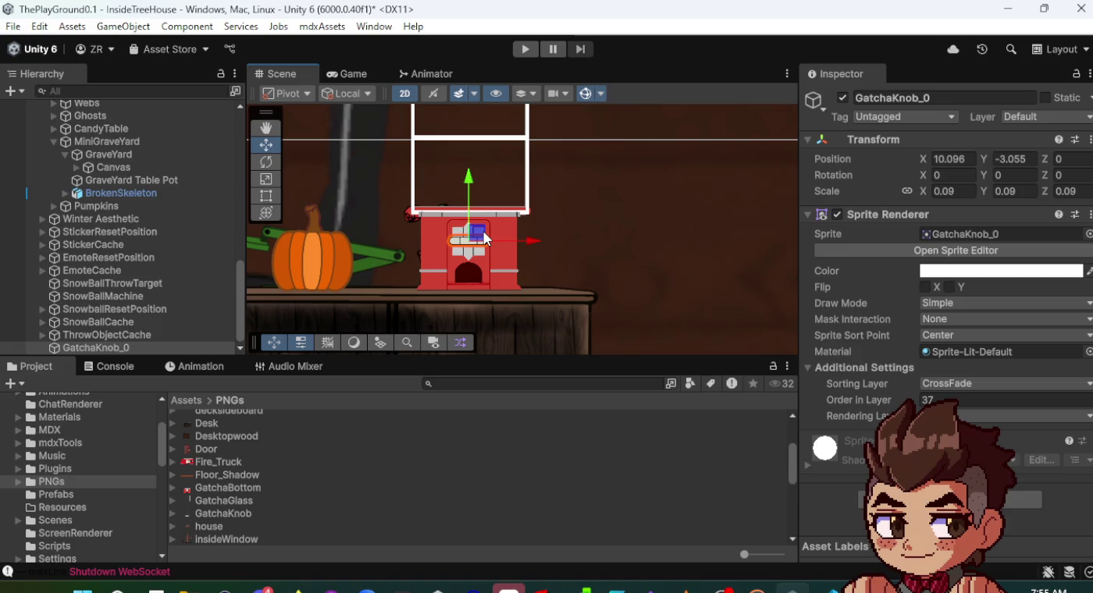
- Compare the three gacha sprites' settings, then expand and select EmoteJar to inspect its components
click(117, 348)
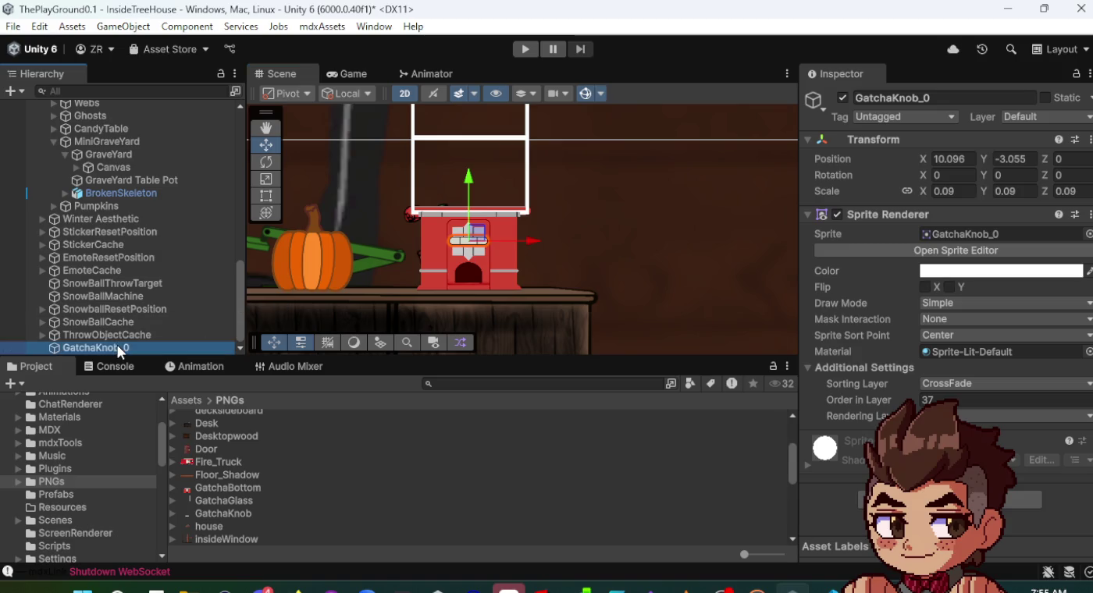
drag(114, 123, 110, 168)
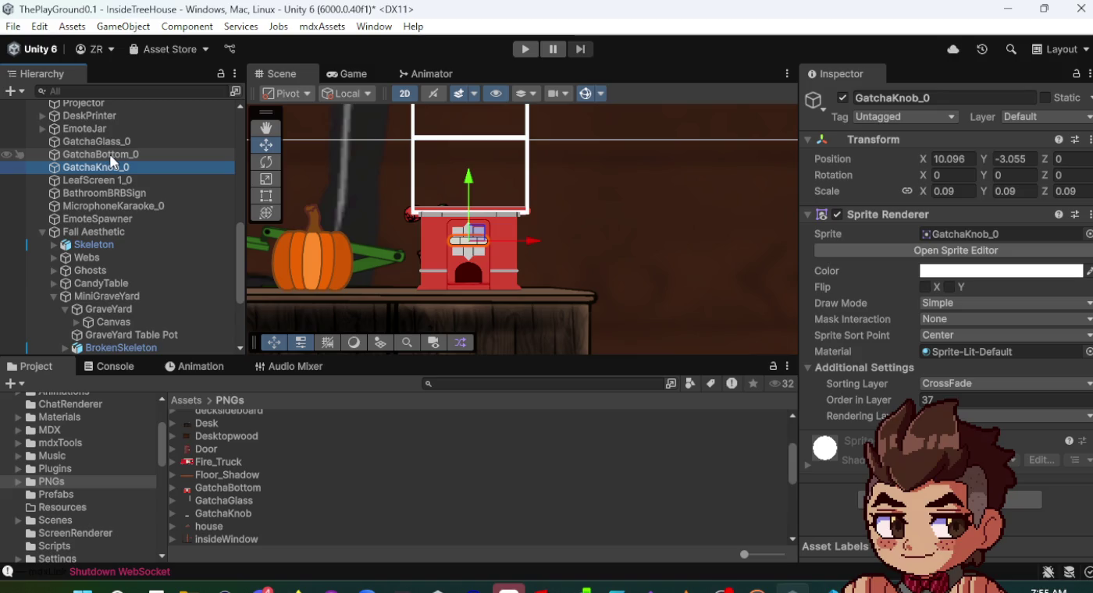
click(111, 155)
click(110, 167)
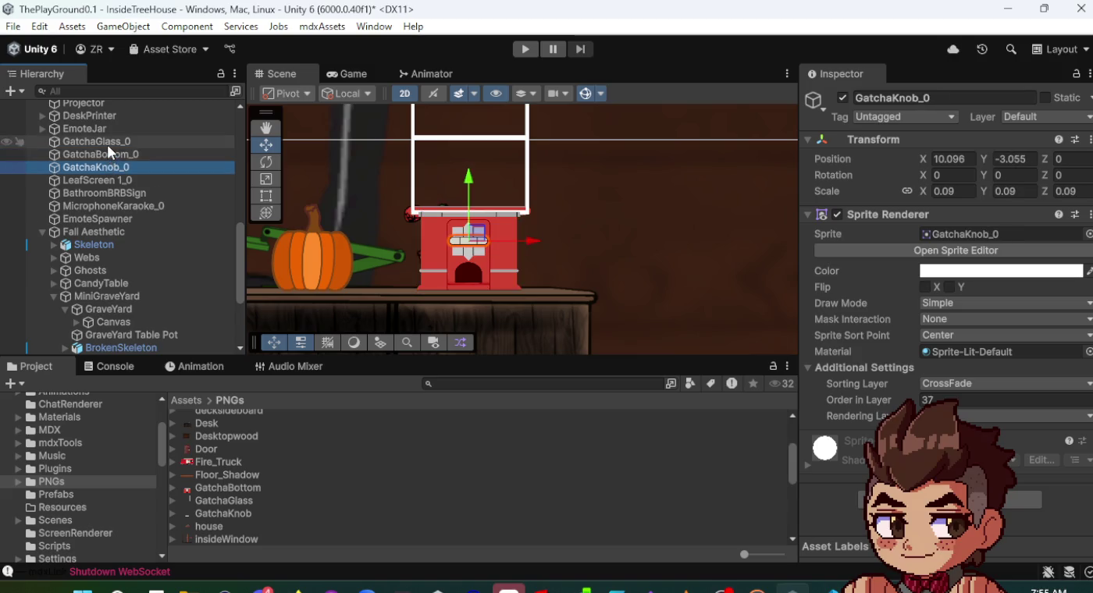
click(108, 145)
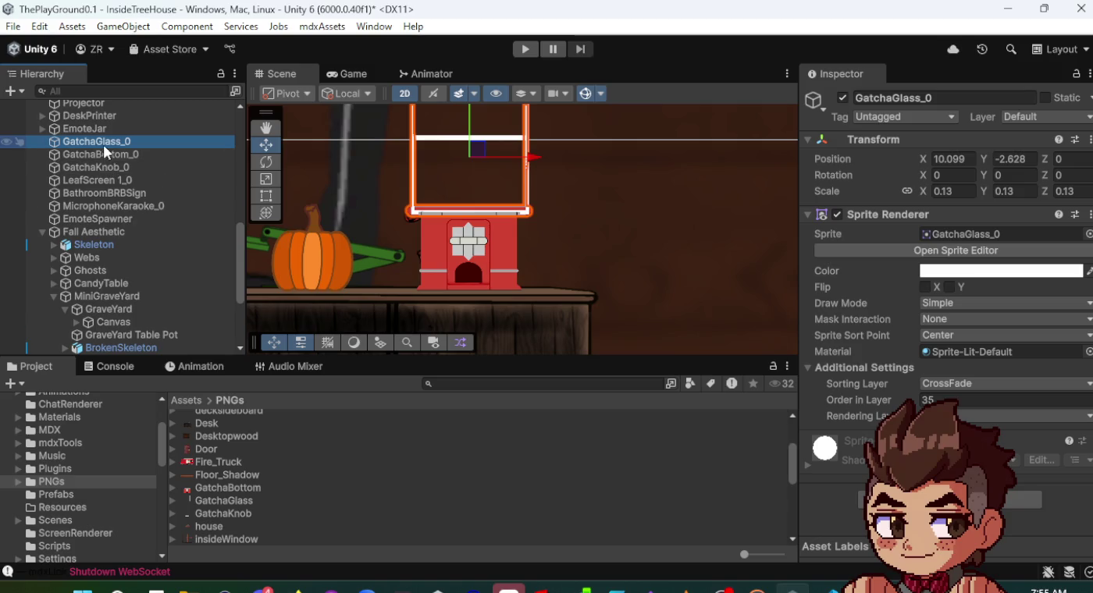
click(43, 130)
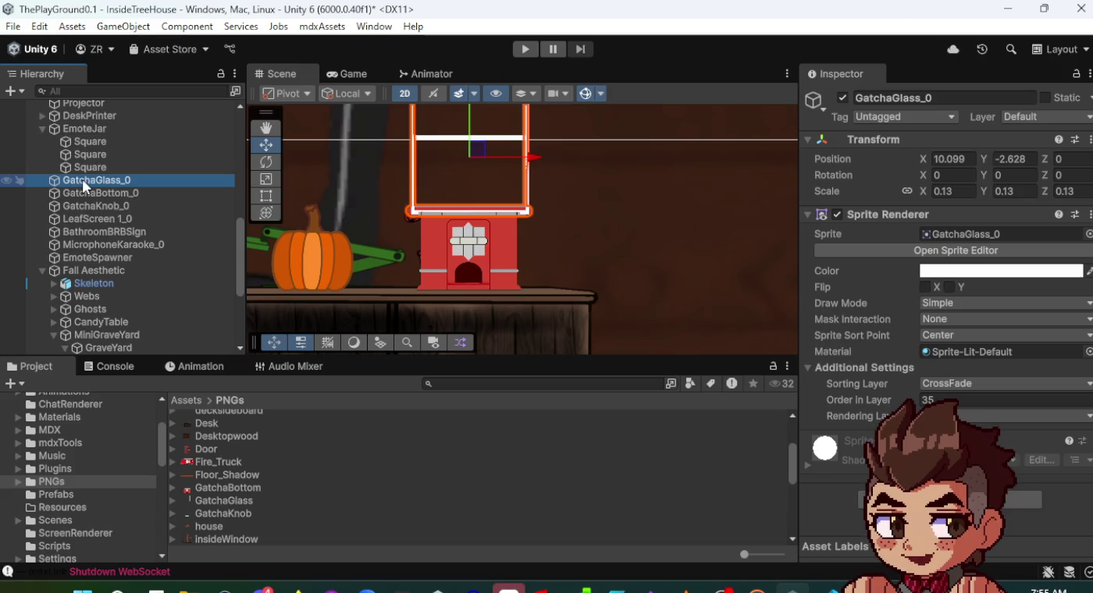
click(77, 129)
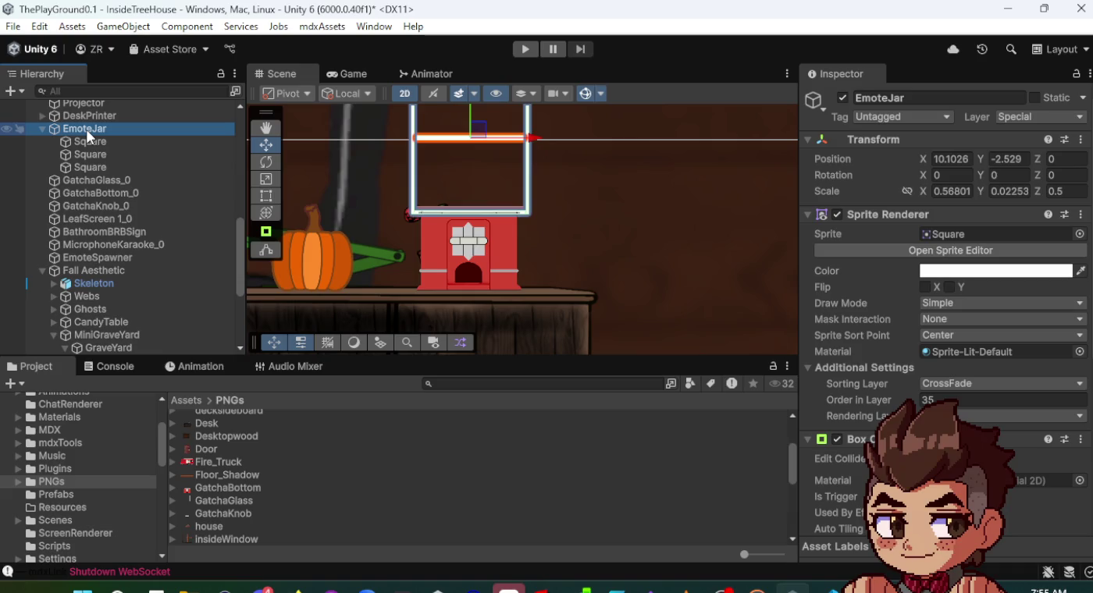
- Create an empty child object under EmoteJar named GatchaPNG
right_click(87, 131)
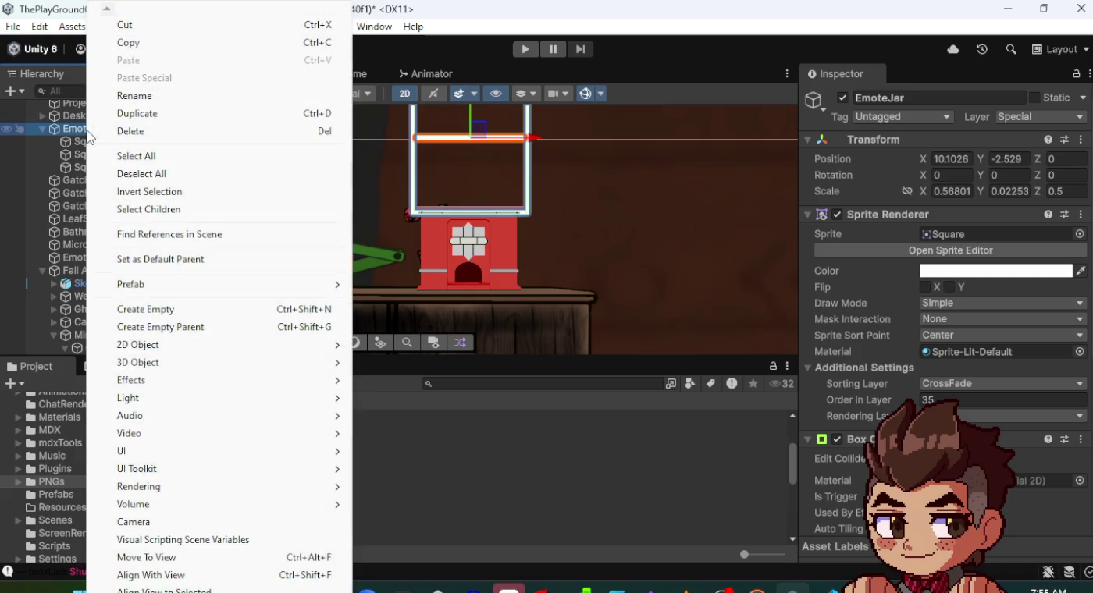
click(178, 311)
text(Gatcha)
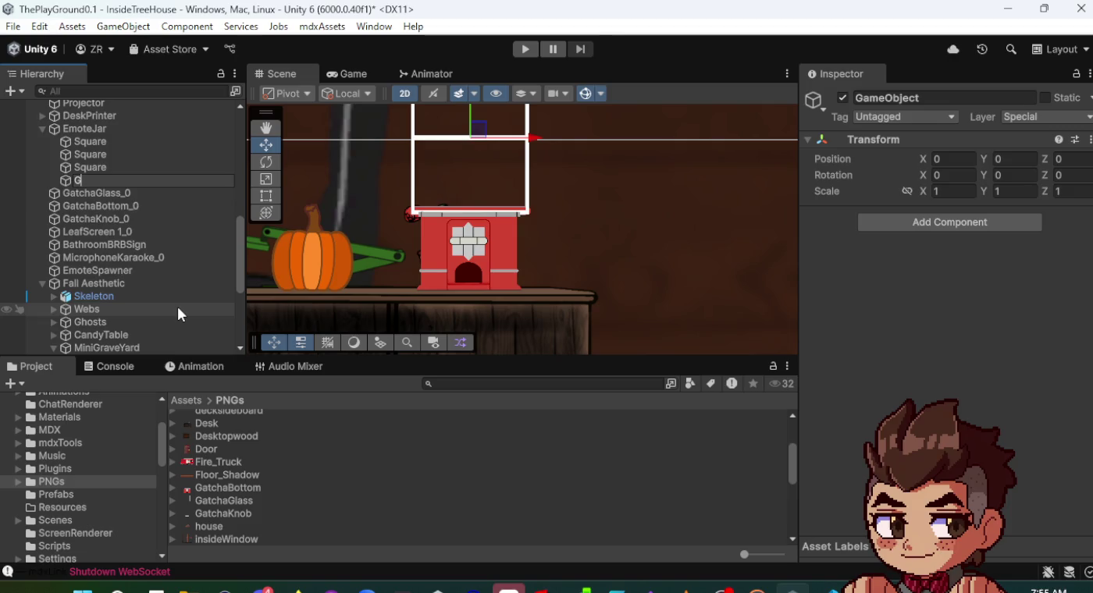
text(PNG)
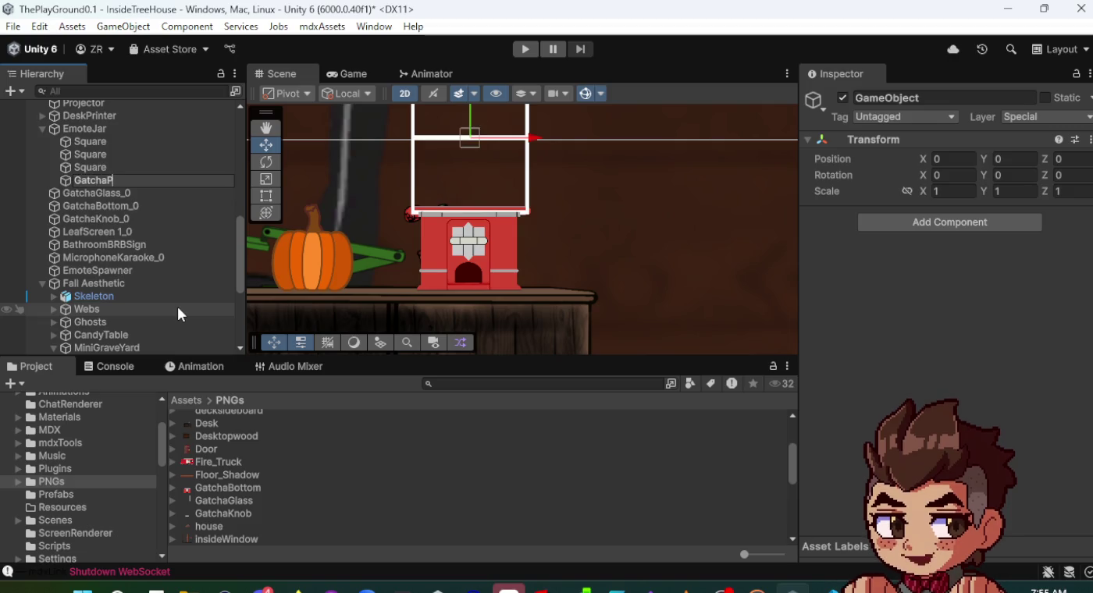
key(Return)
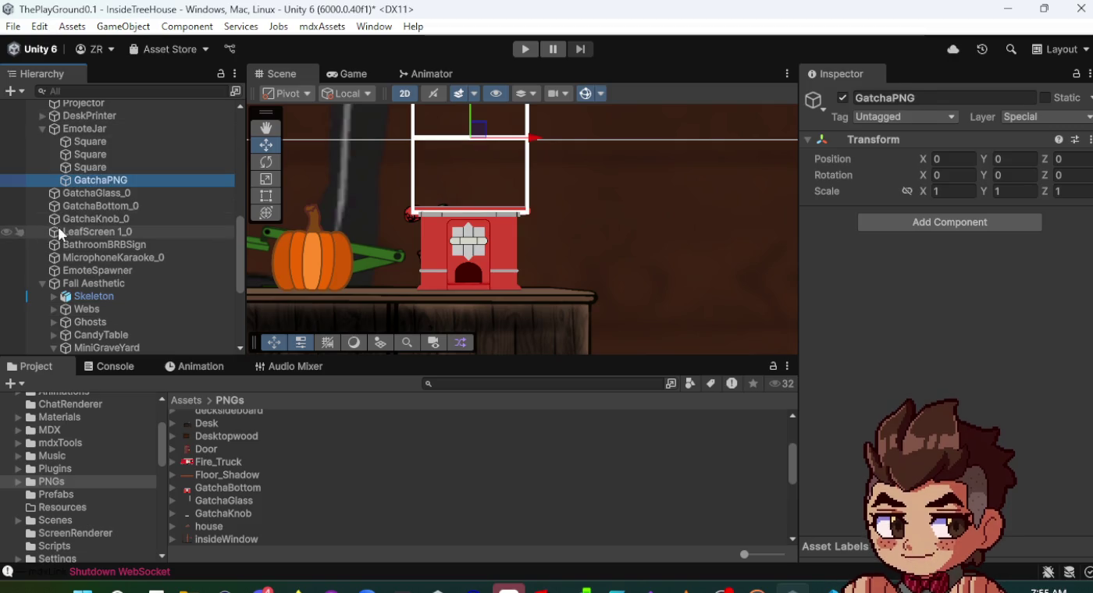
- Move GatchaKnob_0, GatchaBottom_0 and GatchaGlass_0 inside GatchaPNG, then reselect EmoteJar
click(88, 220)
shift+click(91, 195)
drag(91, 195, 95, 181)
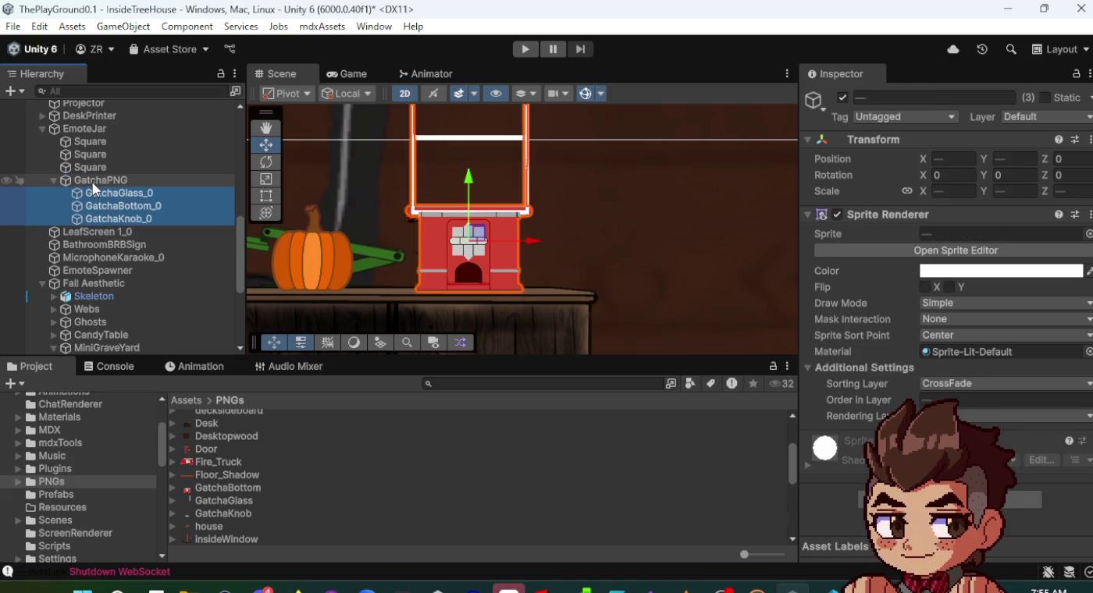
click(92, 182)
click(93, 127)
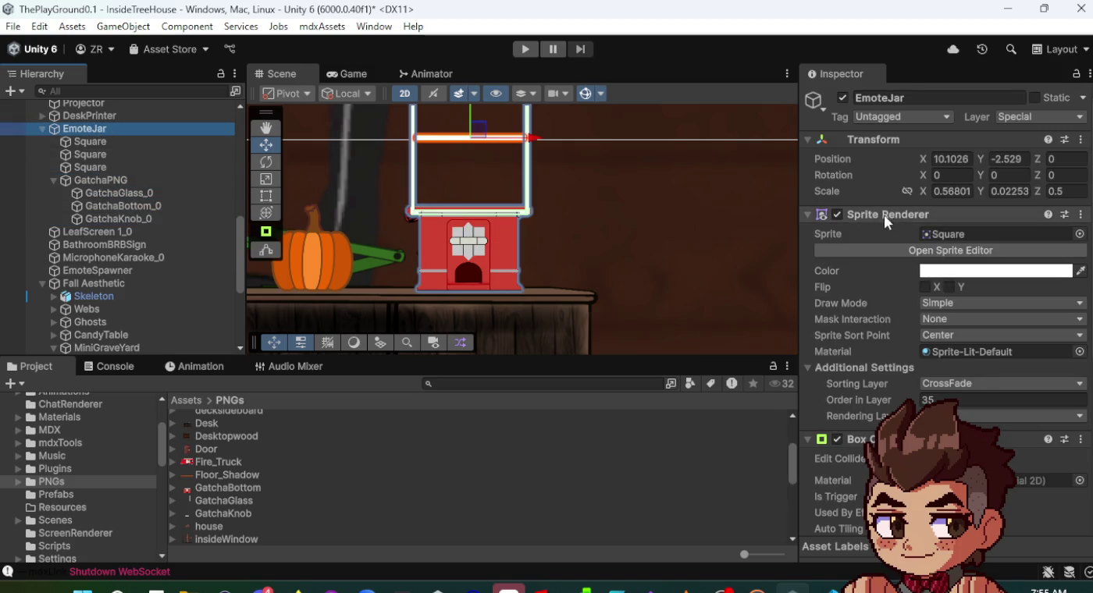
- Disable EmoteJar's Sprite Renderer and check the three Squares beneath it
click(836, 214)
click(125, 140)
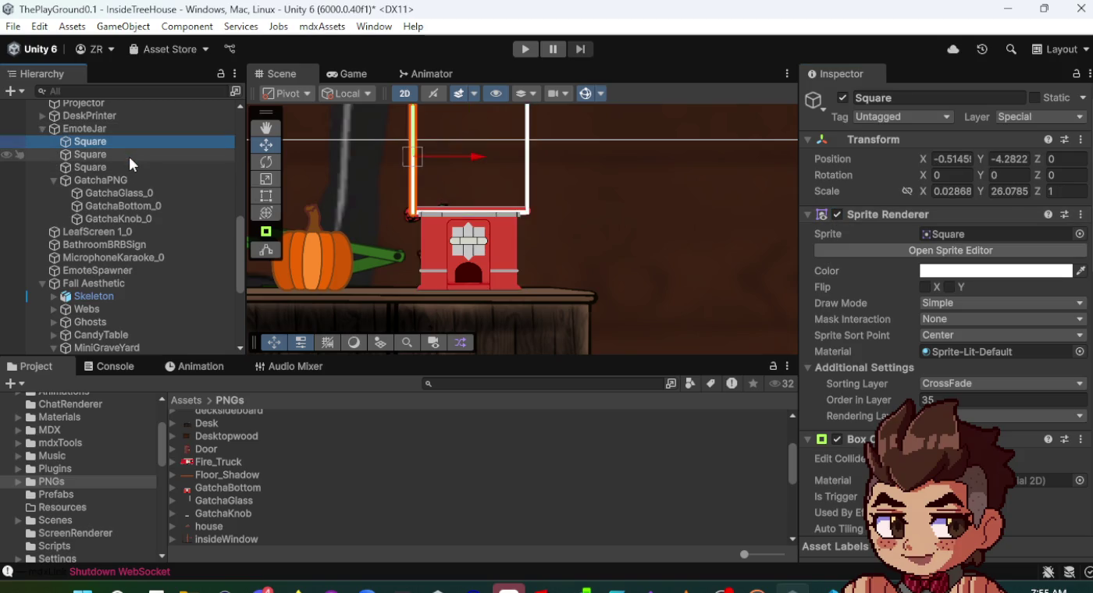
shift+click(128, 164)
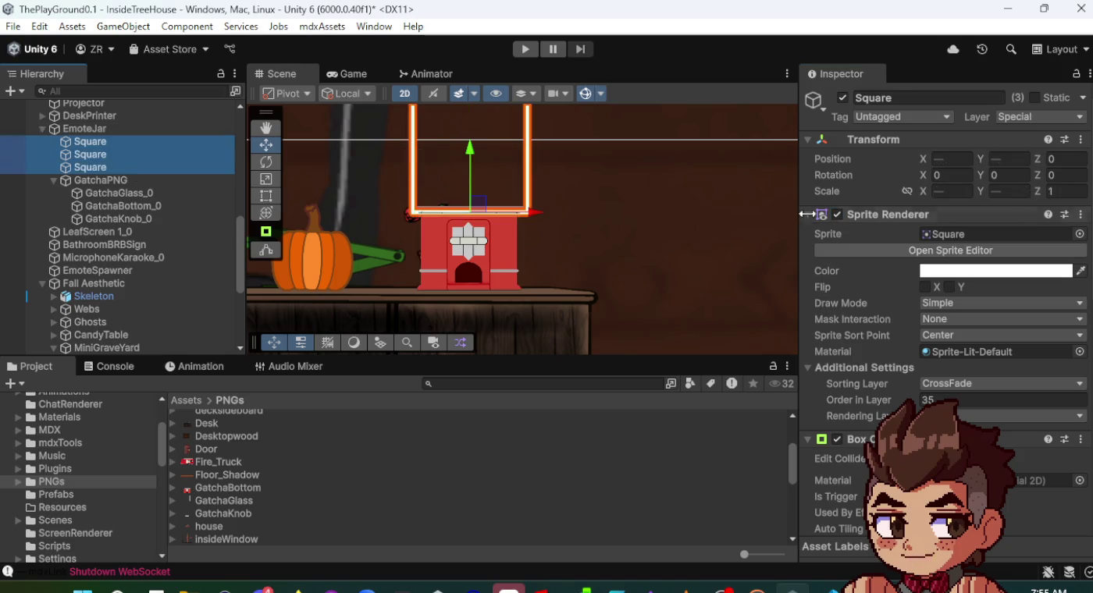
- Reframe the Scene view around the assembled gacha machine on the shelf
click(550, 208)
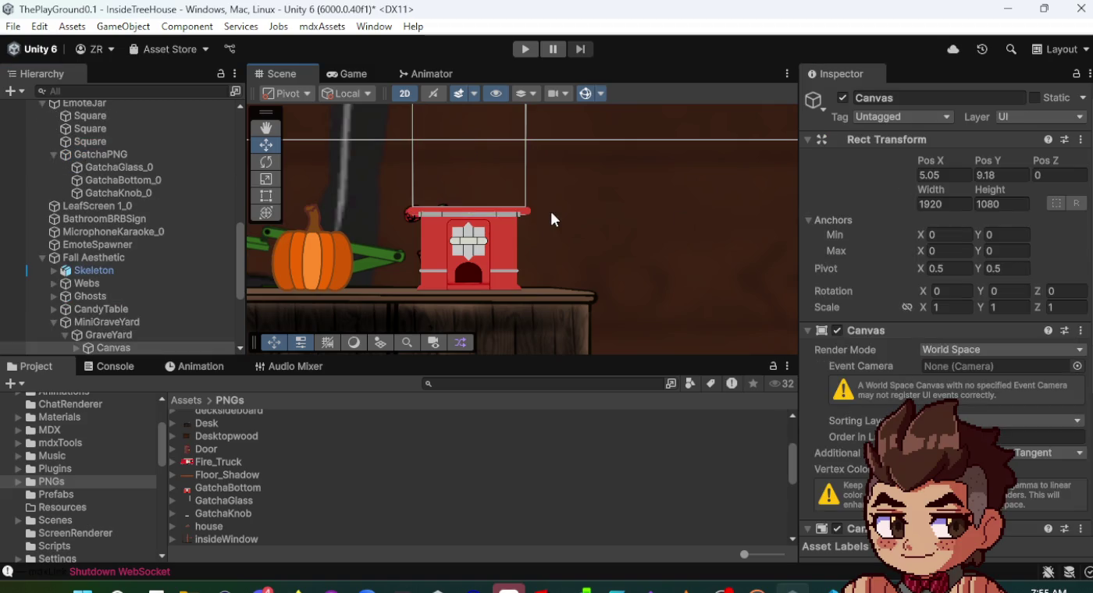
mouse_move(550, 218)
mouse_down()
mouse_move(556, 288)
mouse_move(550, 247)
mouse_up()
scroll(459, 265, up, 4)
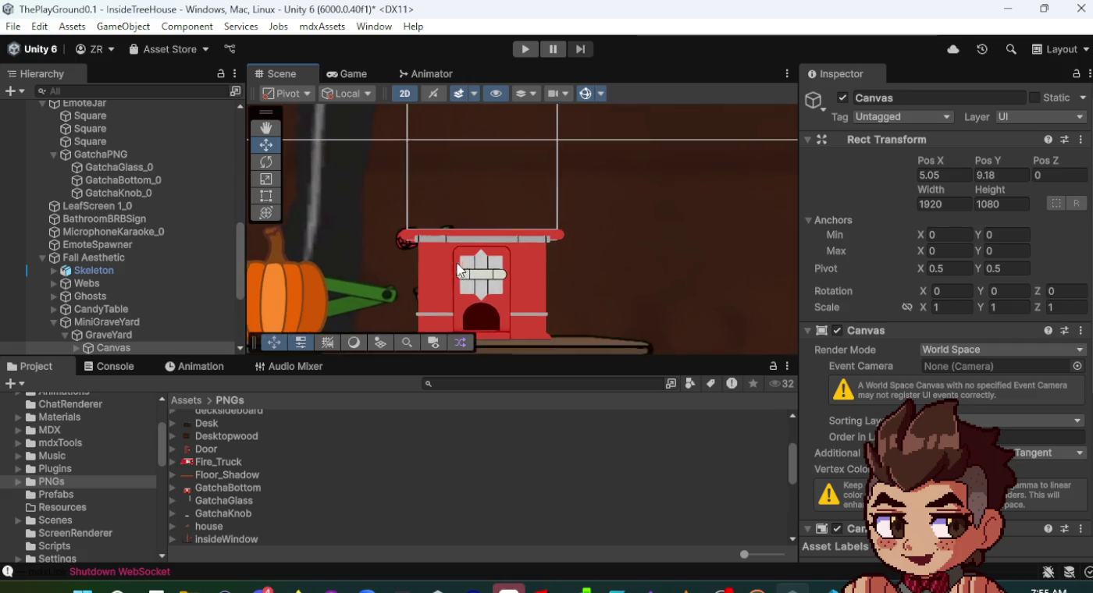
scroll(478, 273, up, 3)
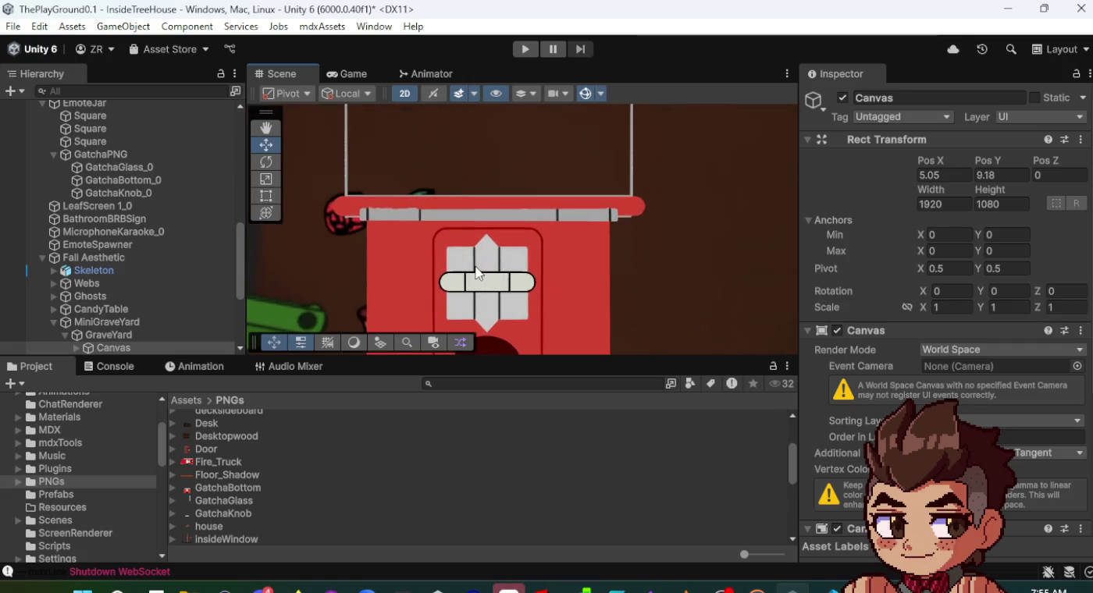
scroll(479, 273, down, 3)
scroll(478, 273, down, 4)
scroll(478, 273, up, 2)
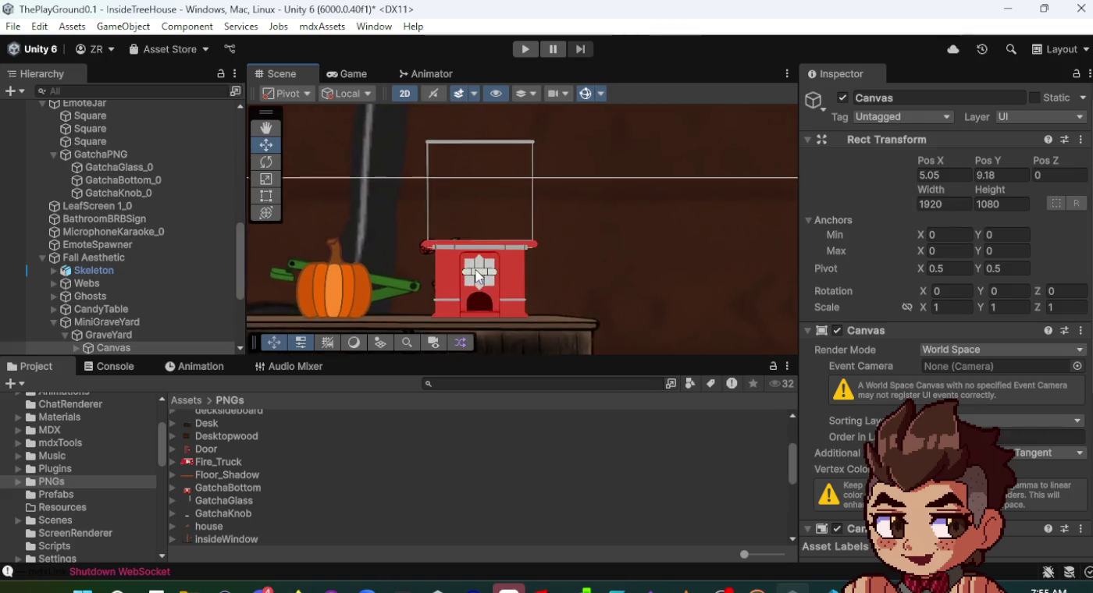
scroll(477, 275, down, 2)
scroll(469, 270, up, 2)
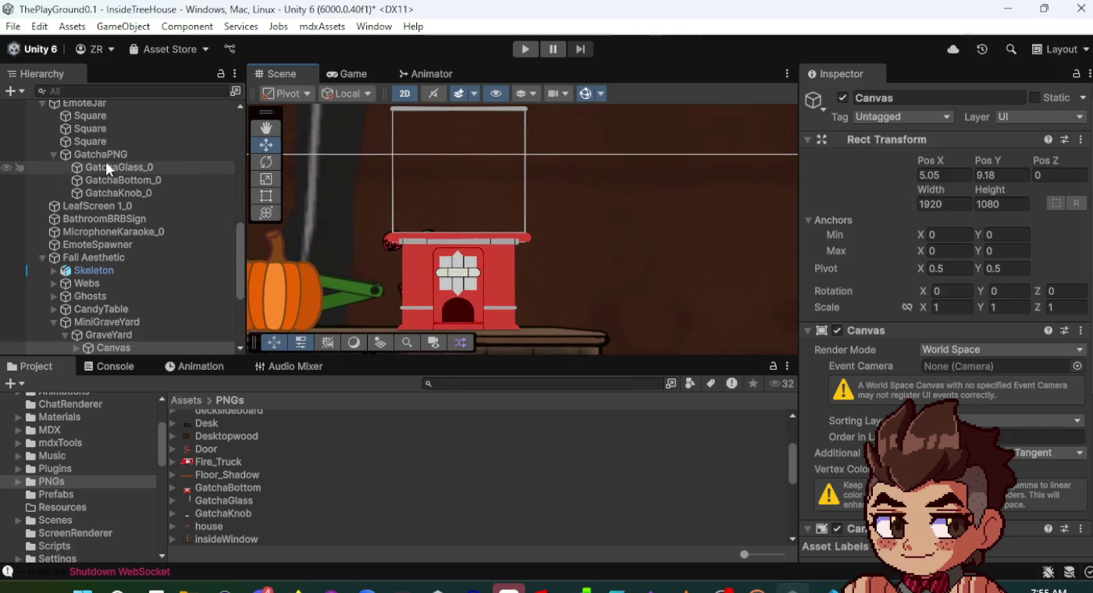
- Lower GatchaKnob_0 slightly to Y -23.5
click(55, 156)
click(54, 154)
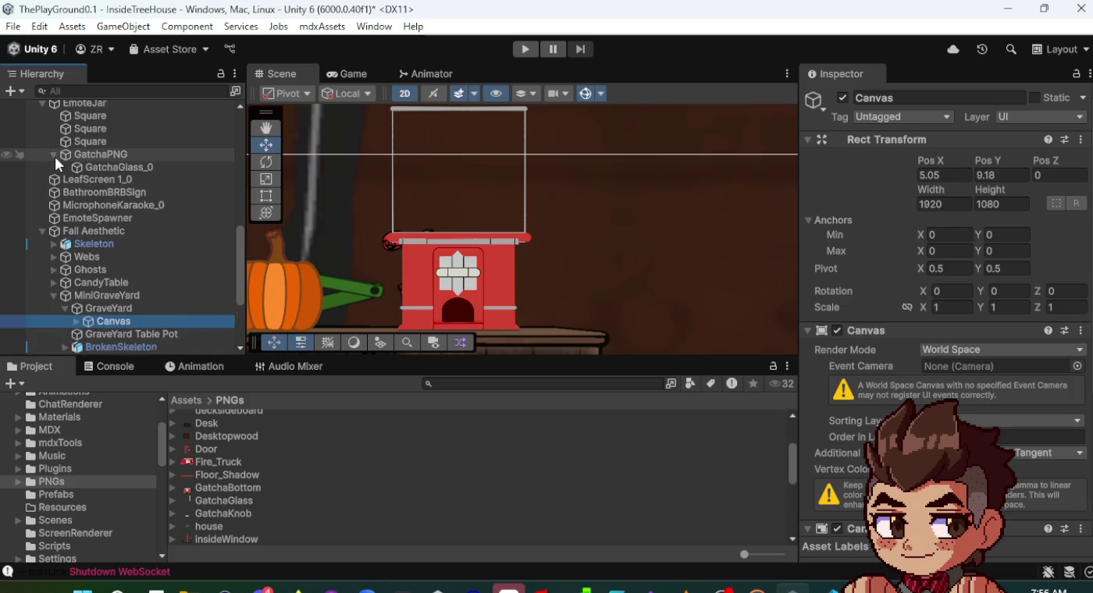
click(121, 192)
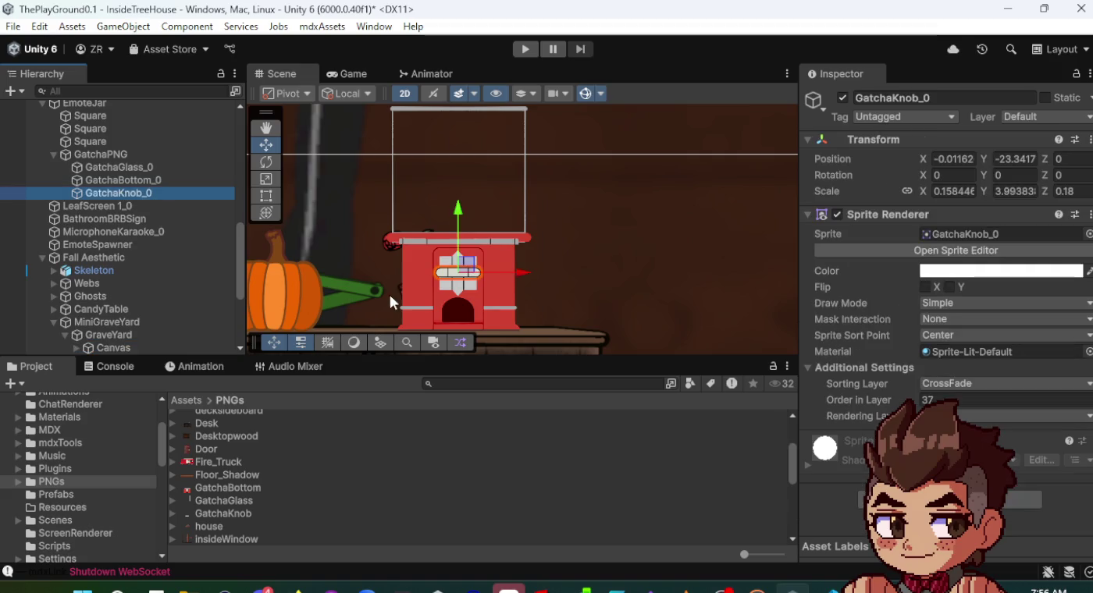
drag(461, 214, 461, 216)
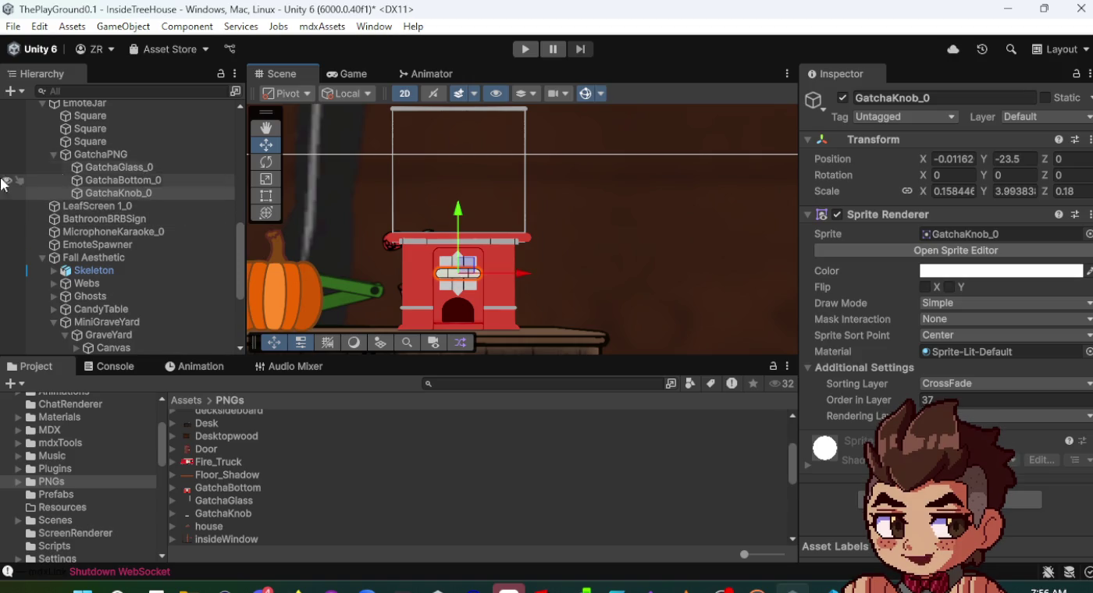
- Nudge EmoteJar down to Y -2.536
click(20, 155)
click(53, 155)
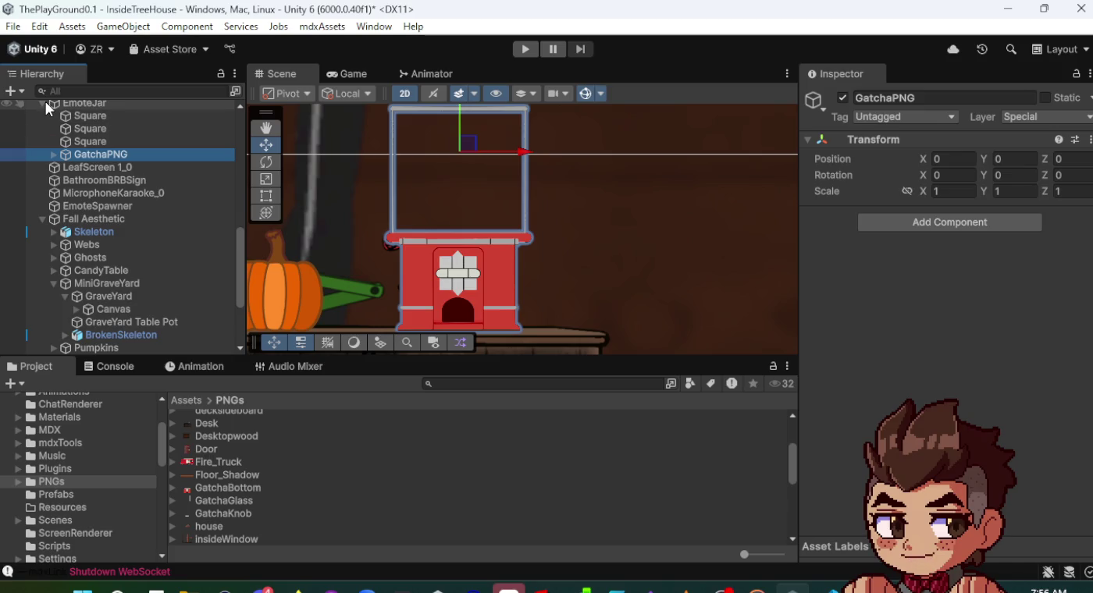
click(44, 102)
click(101, 103)
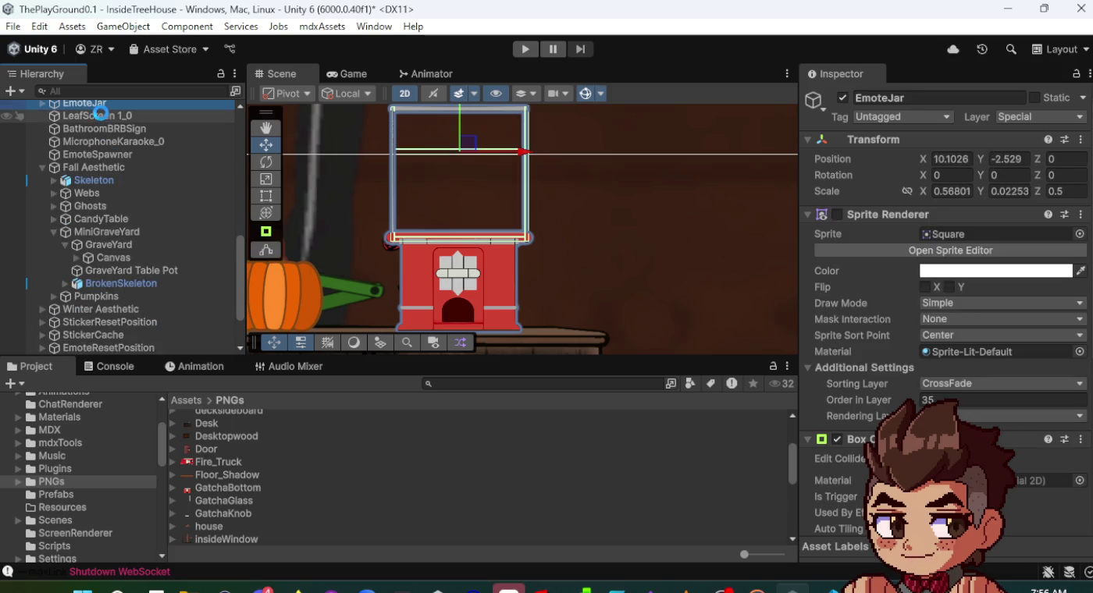
click(459, 132)
drag(458, 131, 458, 133)
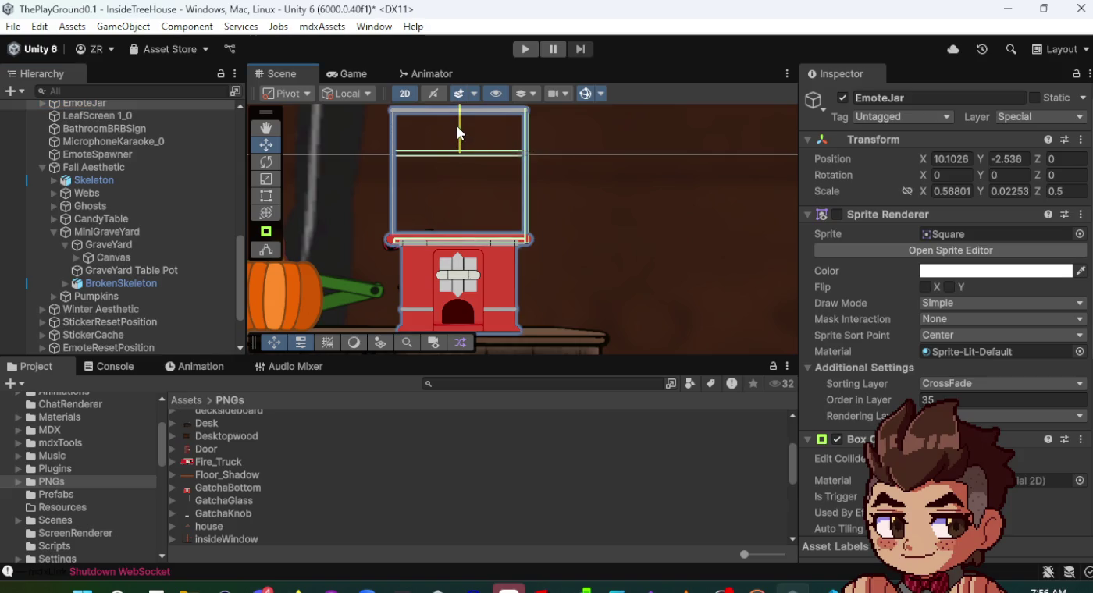
click(688, 200)
scroll(590, 258, down, 5)
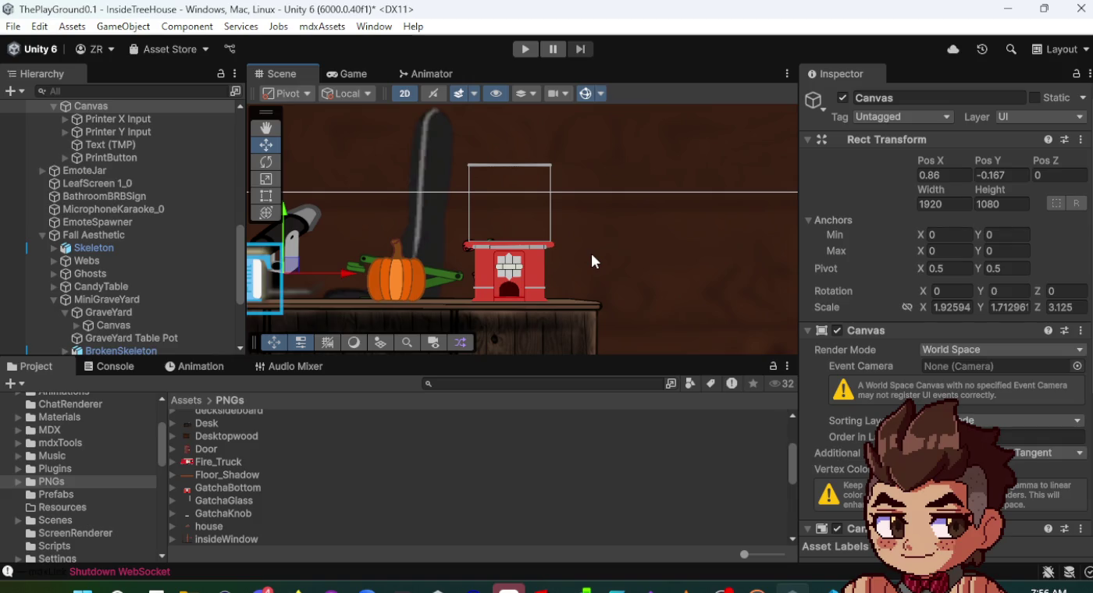
- Enter Play mode and bring up the in-game settings overlay
scroll(590, 250, down, 3)
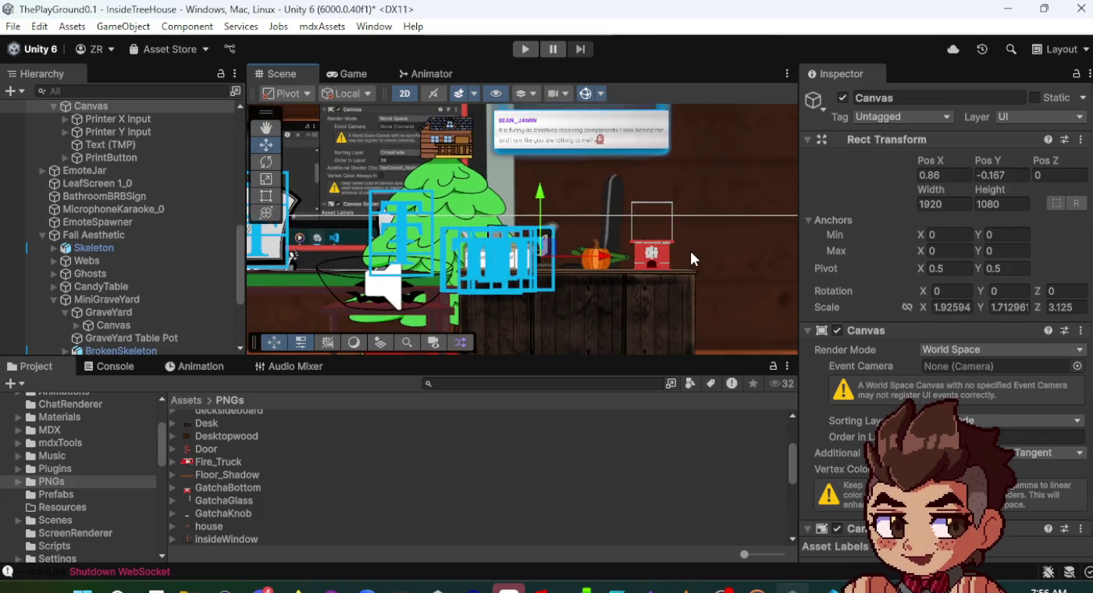
scroll(527, 268, up, 3)
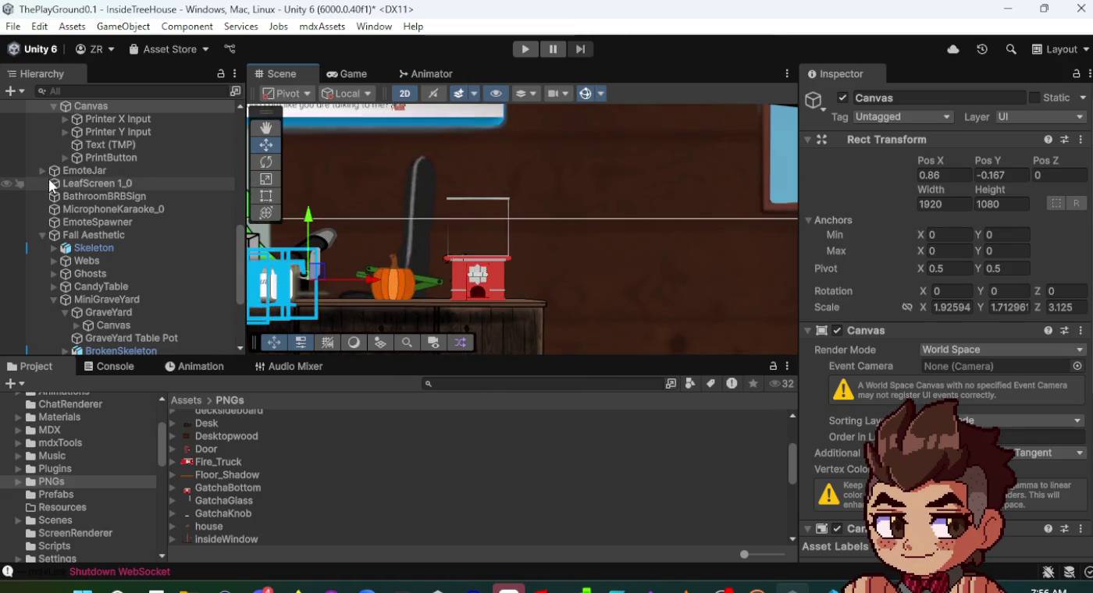
scroll(56, 185, up, 3)
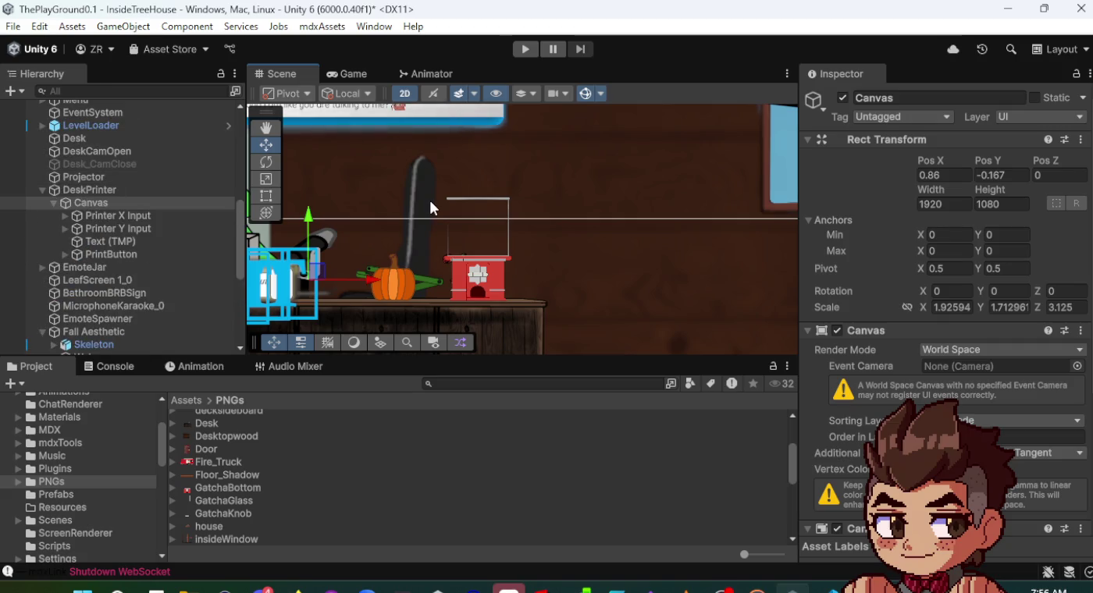
click(533, 51)
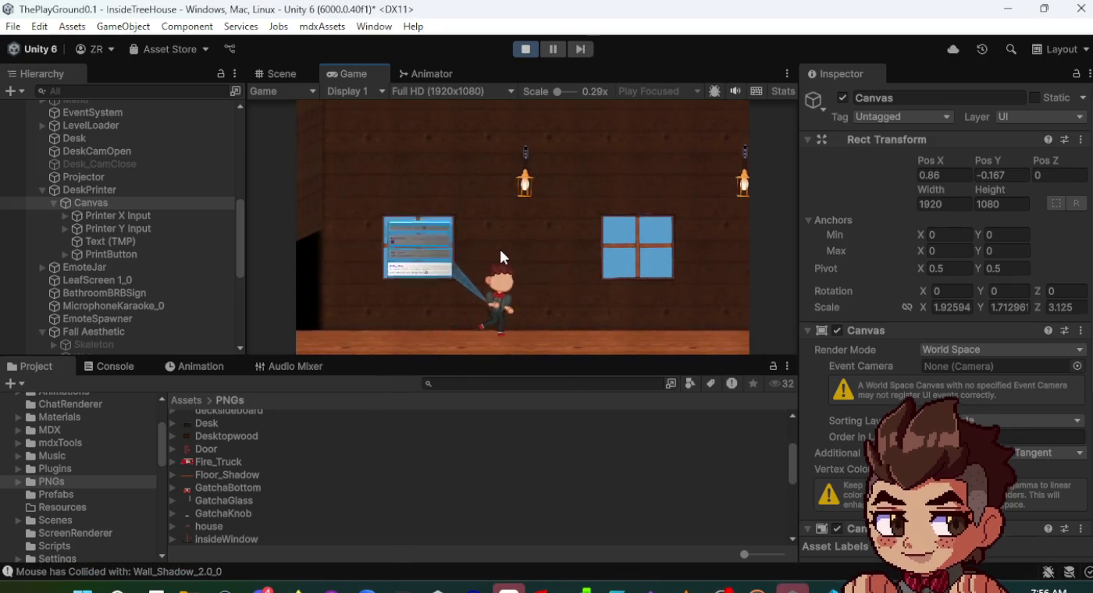
click(503, 258)
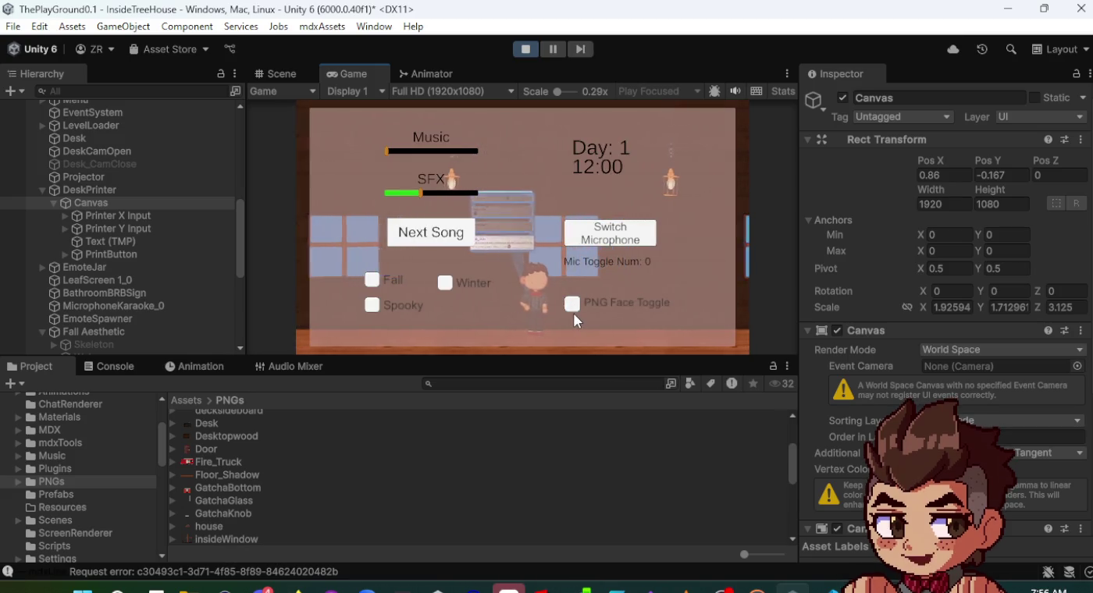
- Close the in-game settings overlay and make the Game view taller
click(574, 310)
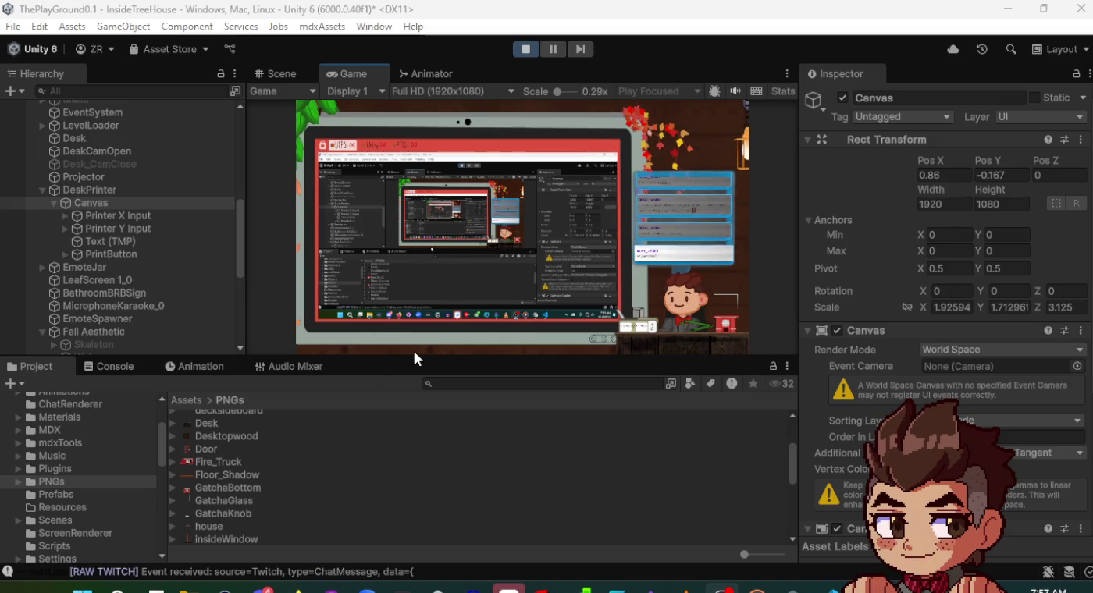
mouse_move(414, 357)
mouse_down()
mouse_move(414, 457)
mouse_move(414, 431)
mouse_up()
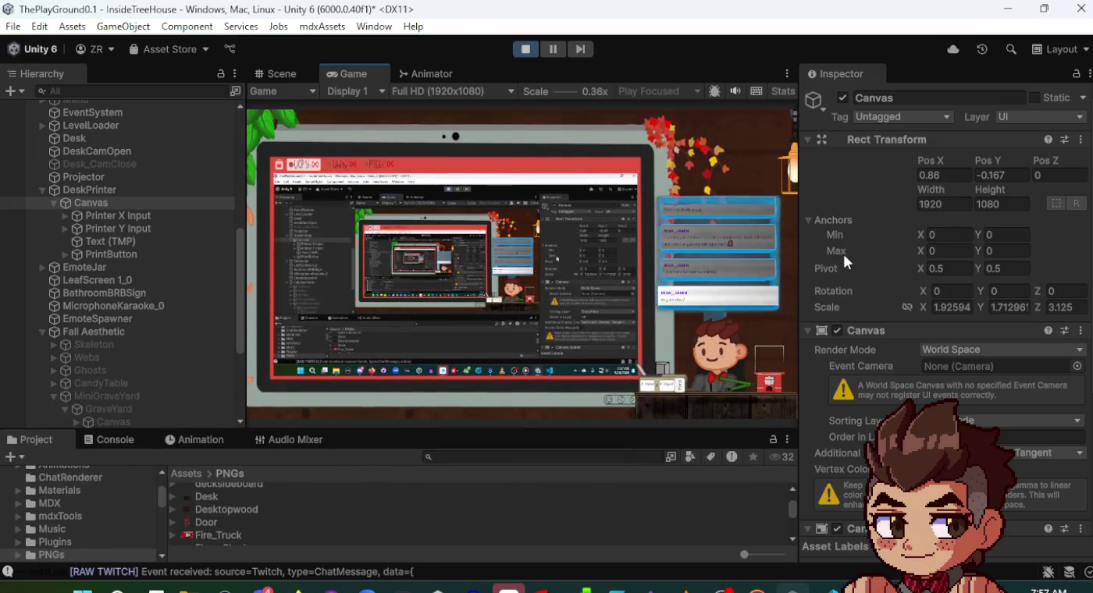
- Enlarge the Game view's width and height to watch the chat emotes
drag(796, 254, 868, 256)
drag(700, 429, 699, 448)
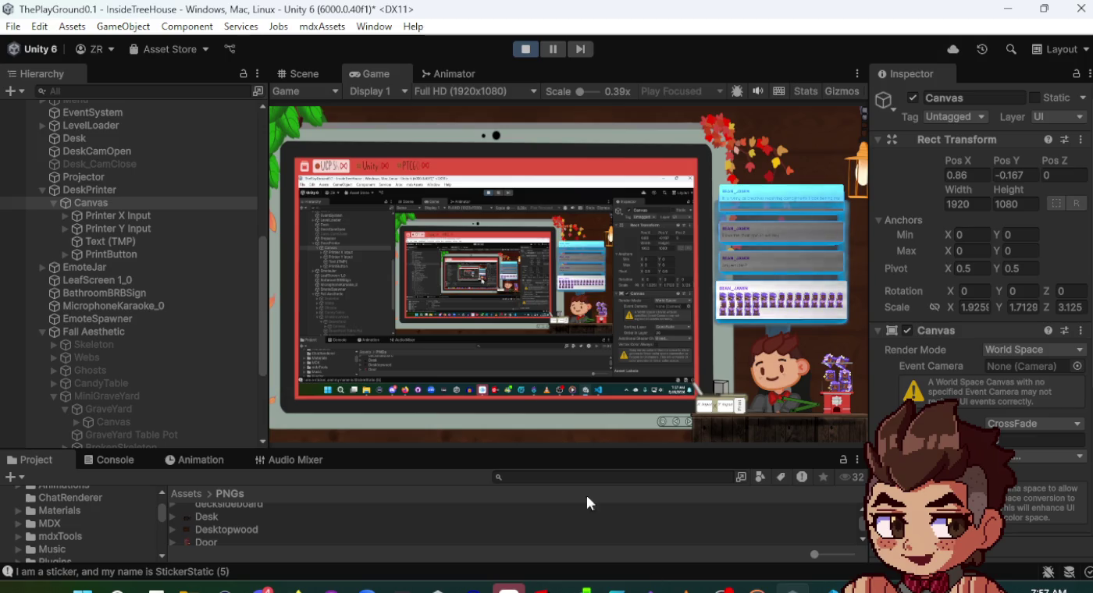
mouse_move(792, 587)
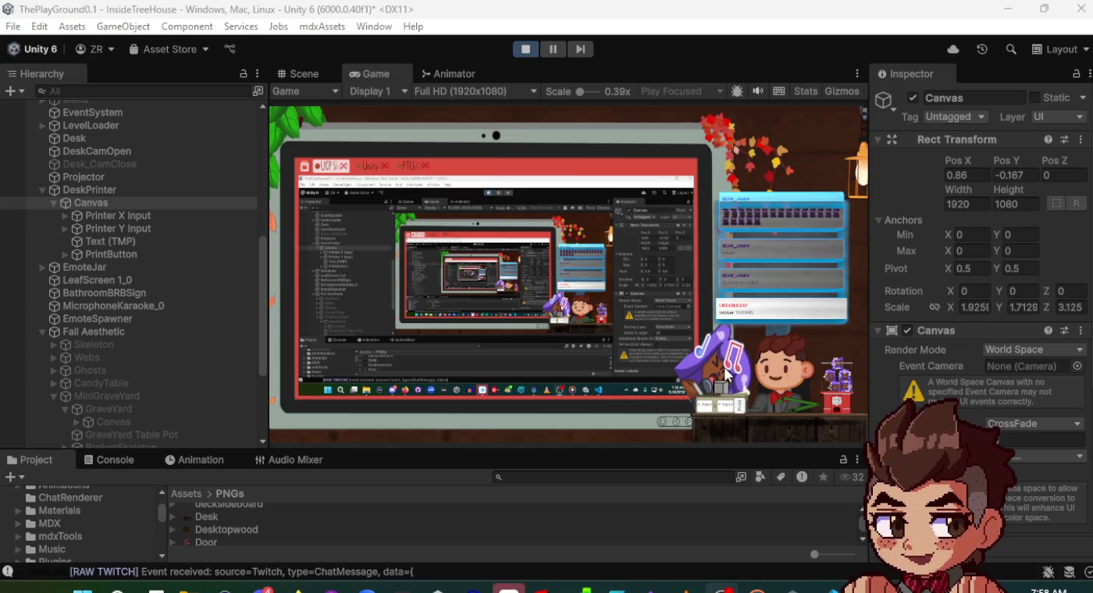
- Reset the emote stickers in the running game, then inspect them in the Scene view
click(587, 331)
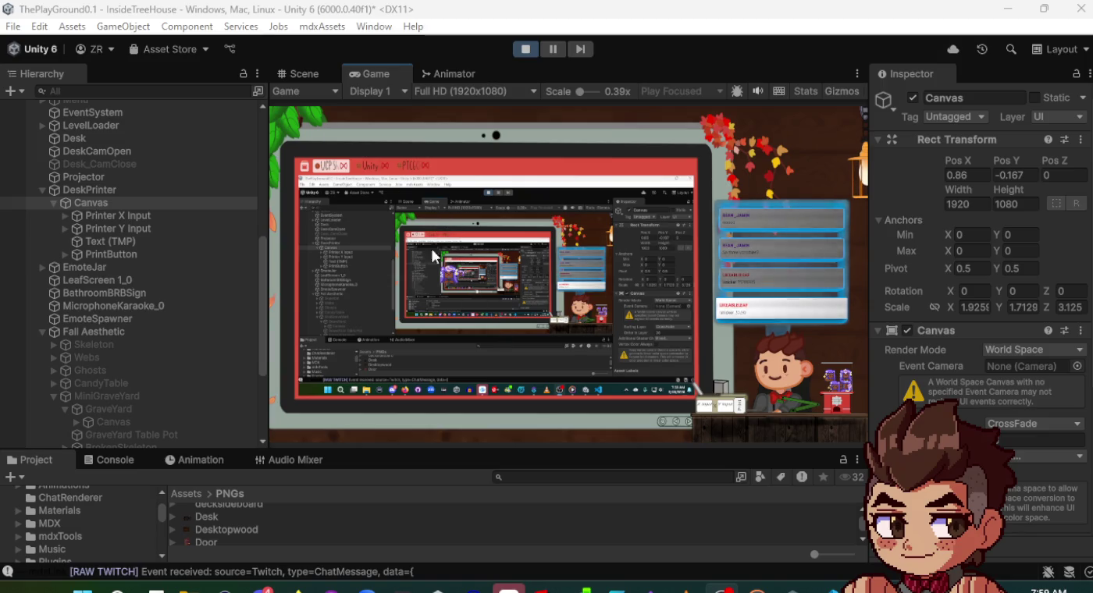
click(296, 74)
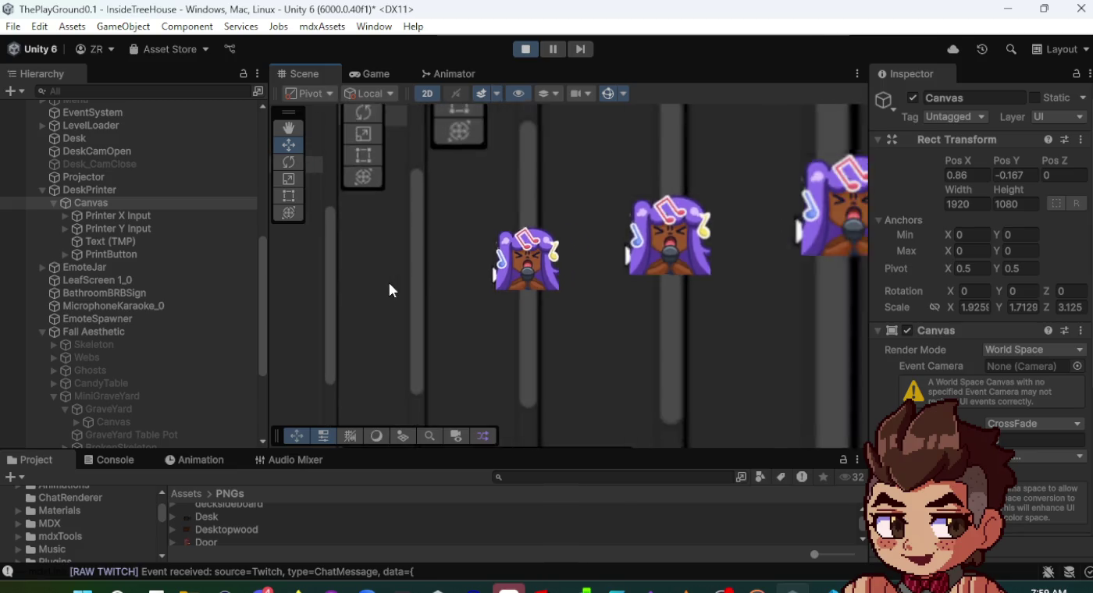
- Zoom out the Scene view and return to the Game view to watch Twitch events
scroll(420, 297, down, 5)
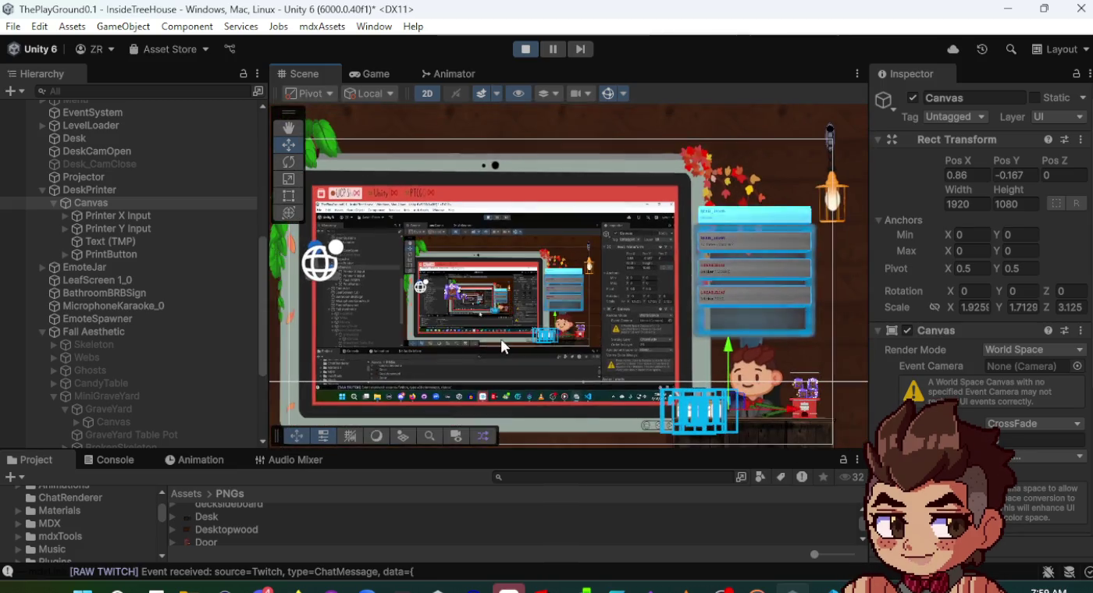
click(370, 70)
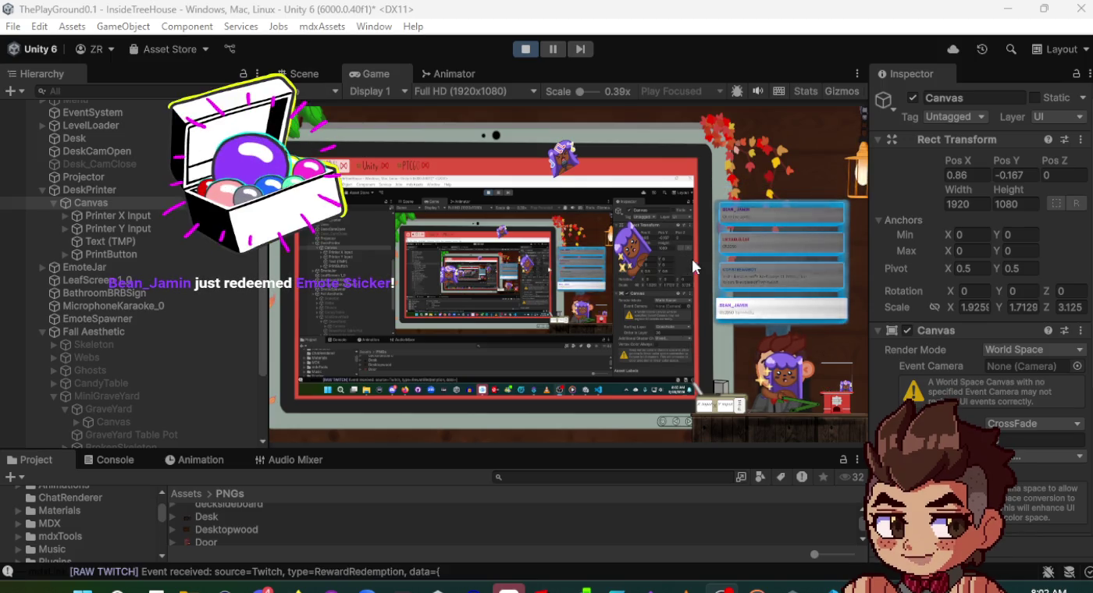
click(691, 301)
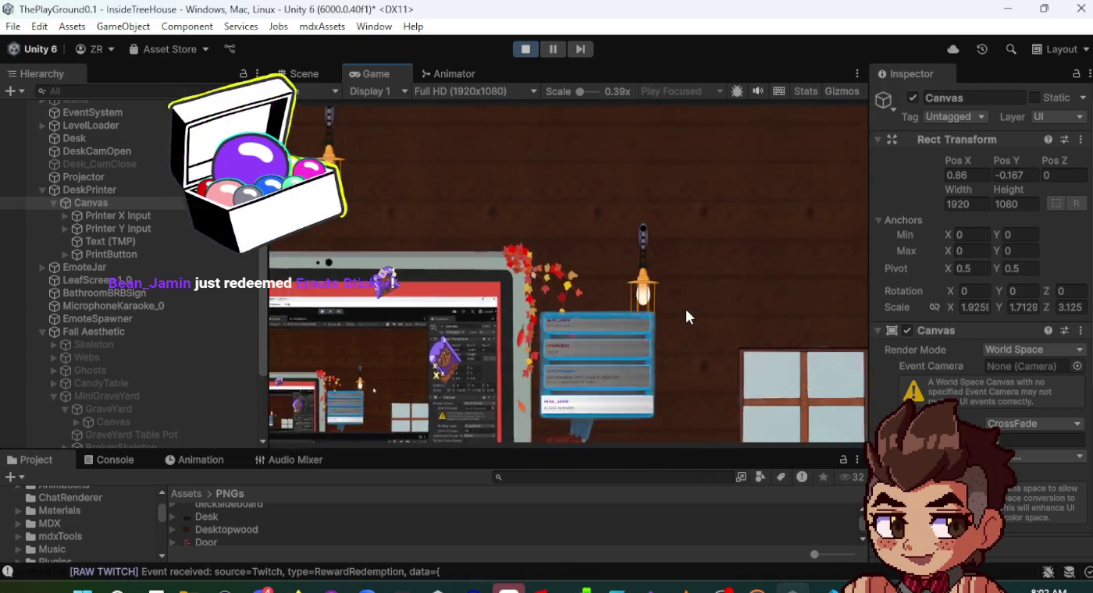
click(651, 333)
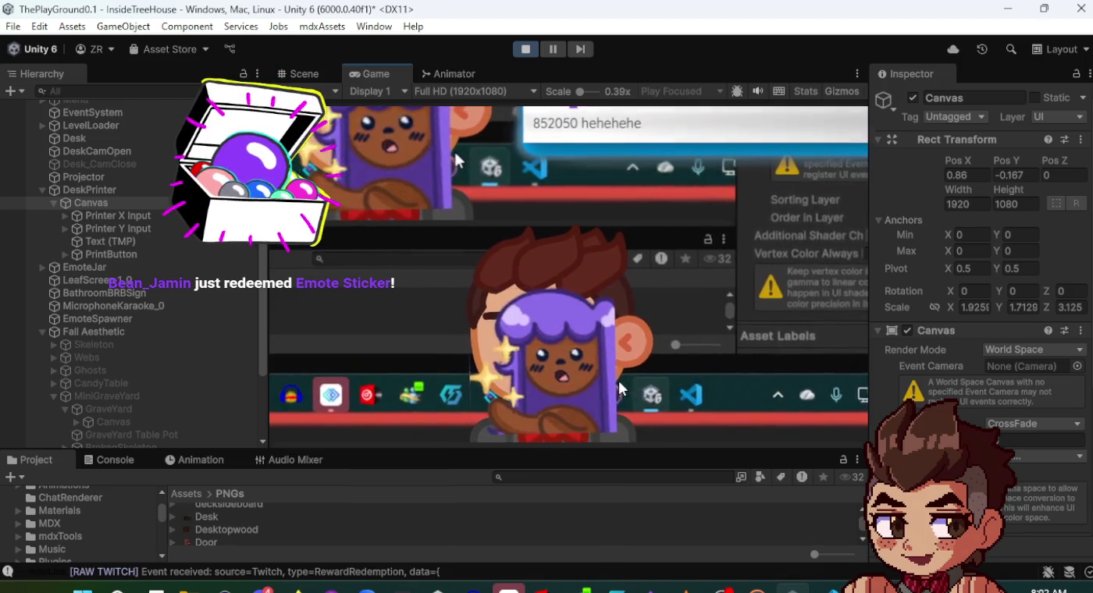
click(646, 375)
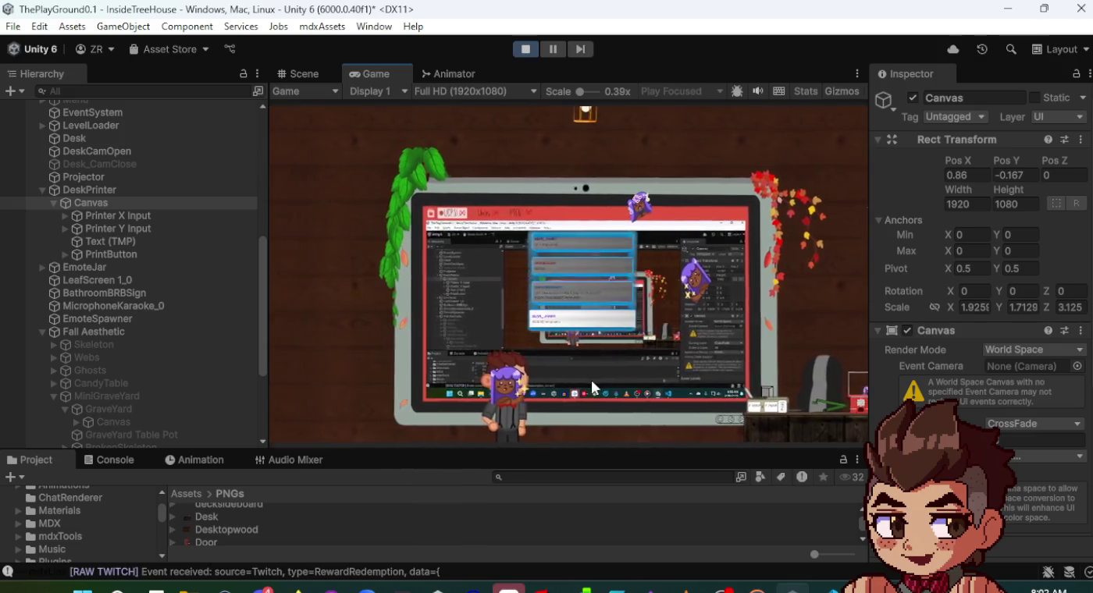
click(606, 393)
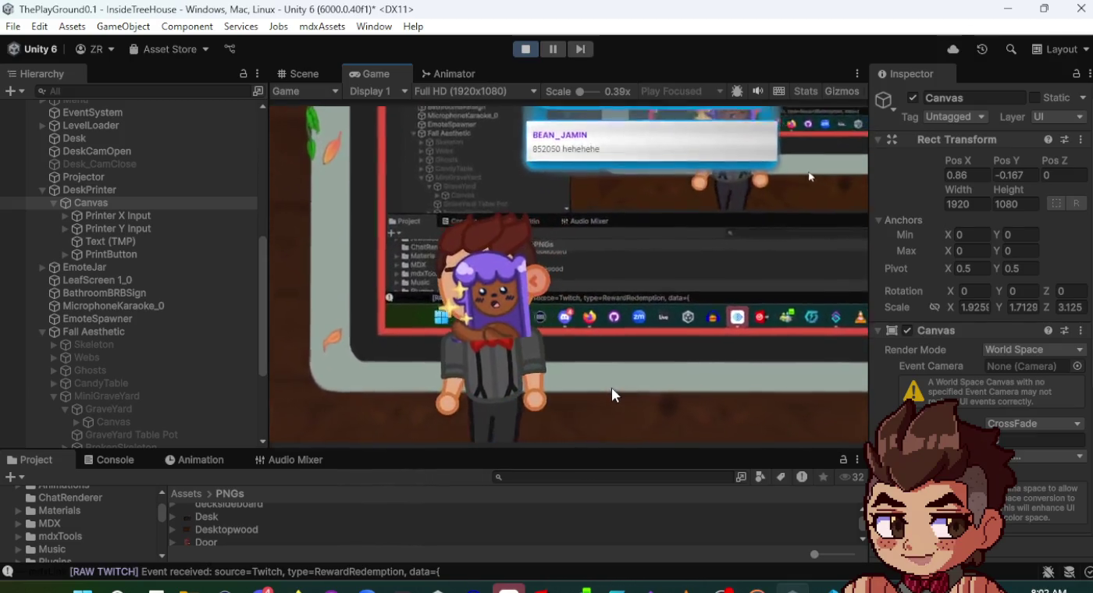
click(612, 387)
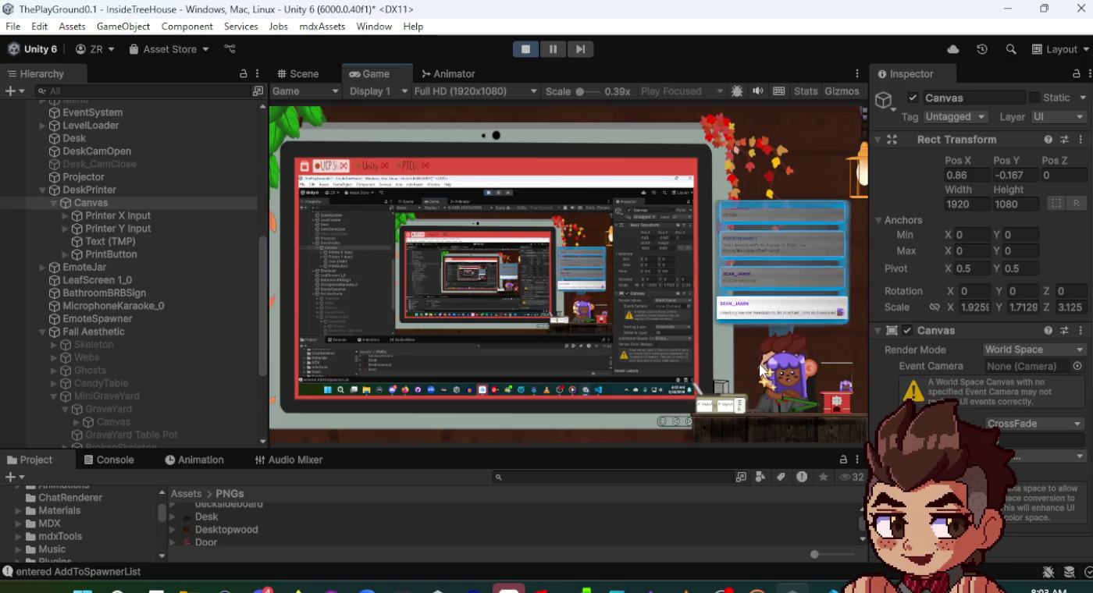
- Swap the avatar to the brown-haired boy and zoom the Scene view onto the gumball machine
click(761, 371)
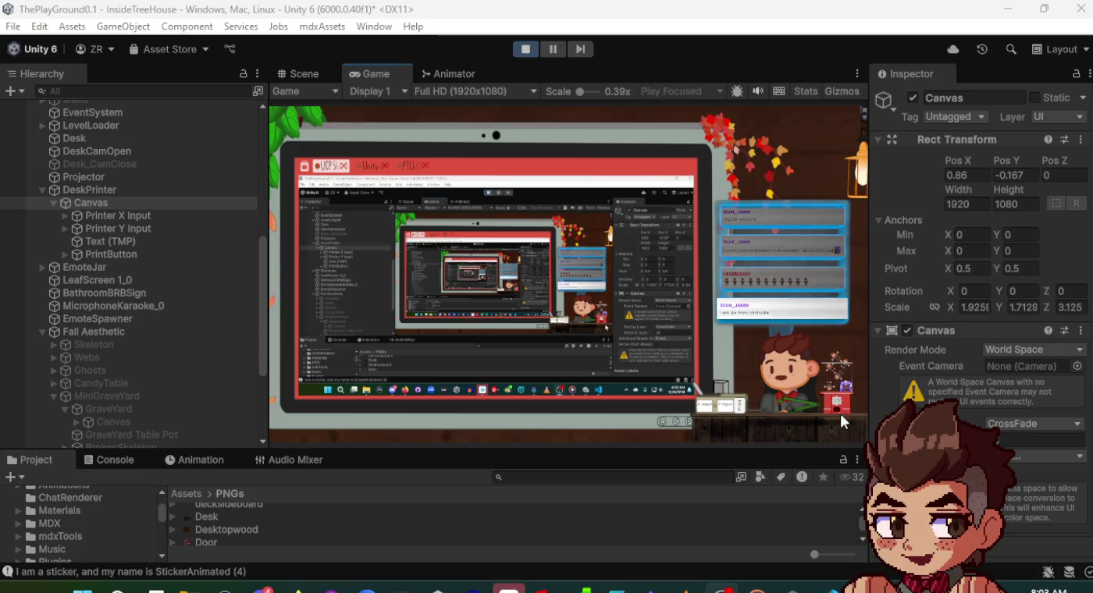
click(288, 78)
scroll(730, 383, up, 10)
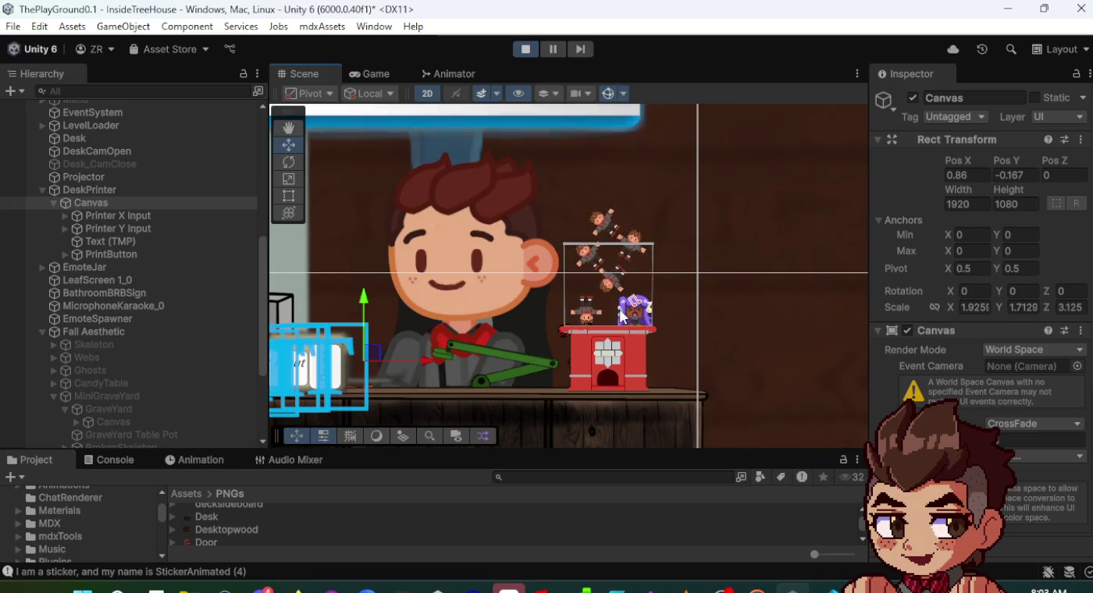
scroll(612, 270, up, 3)
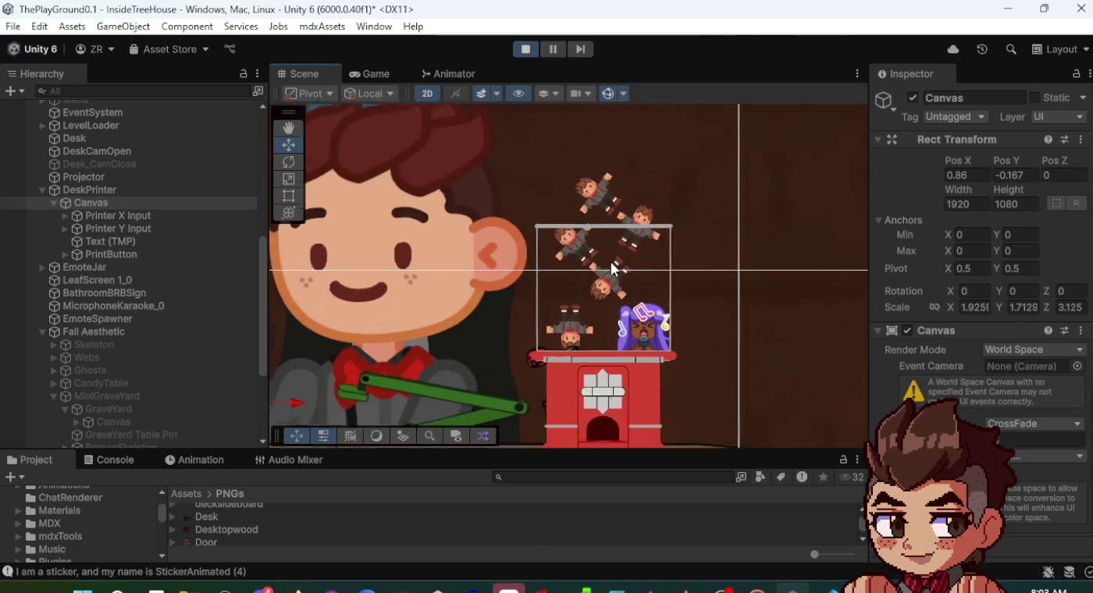
scroll(611, 262, up, 5)
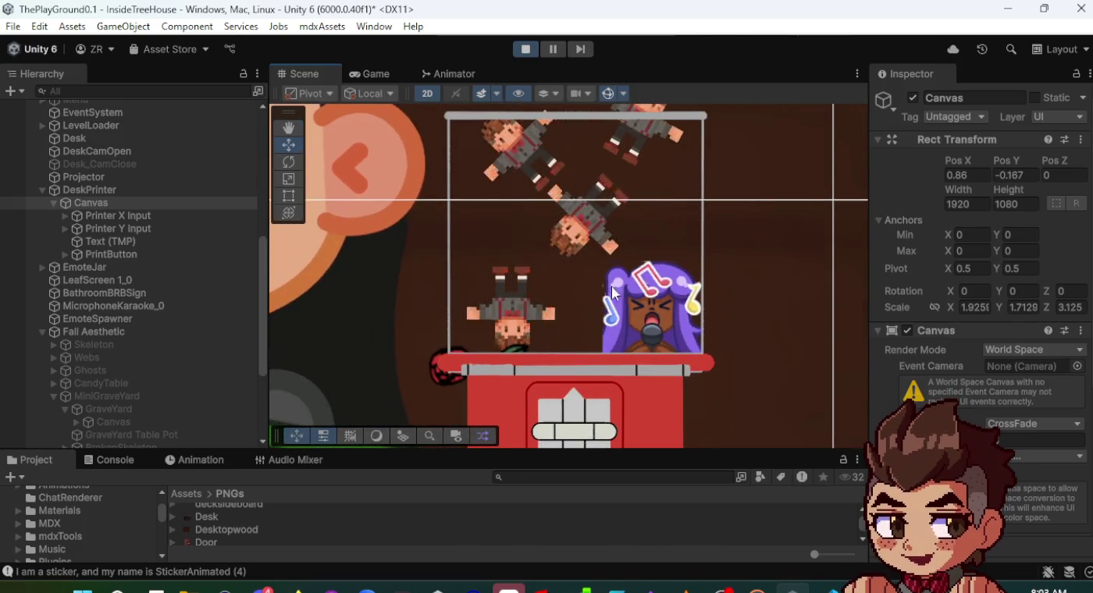
scroll(612, 287, down, 10)
scroll(624, 314, down, 5)
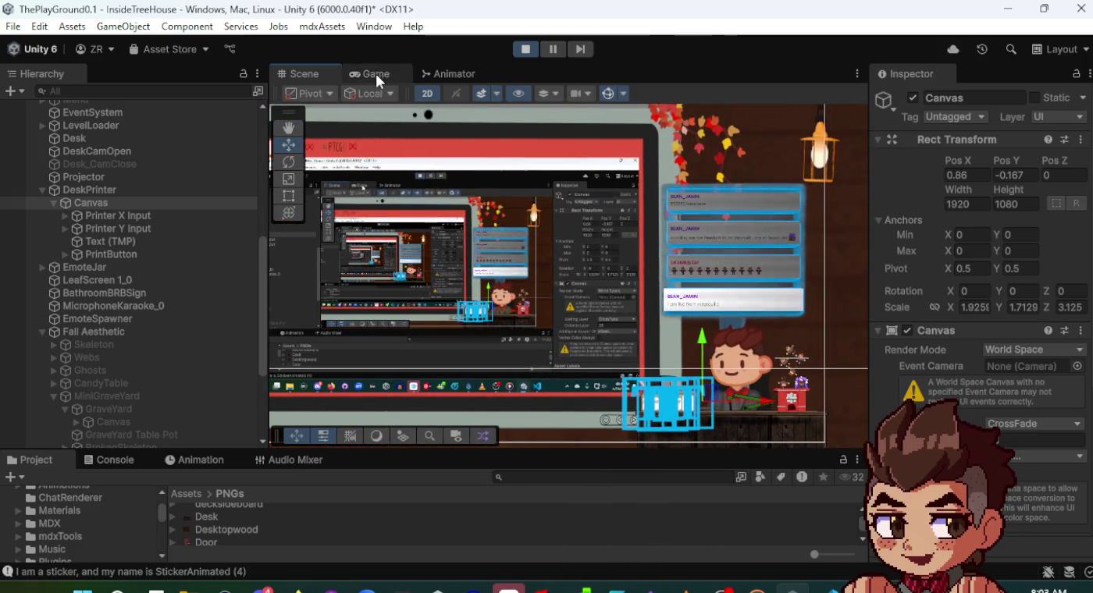
- Watch incoming chat messages in the Game view, then exit Play mode
click(375, 75)
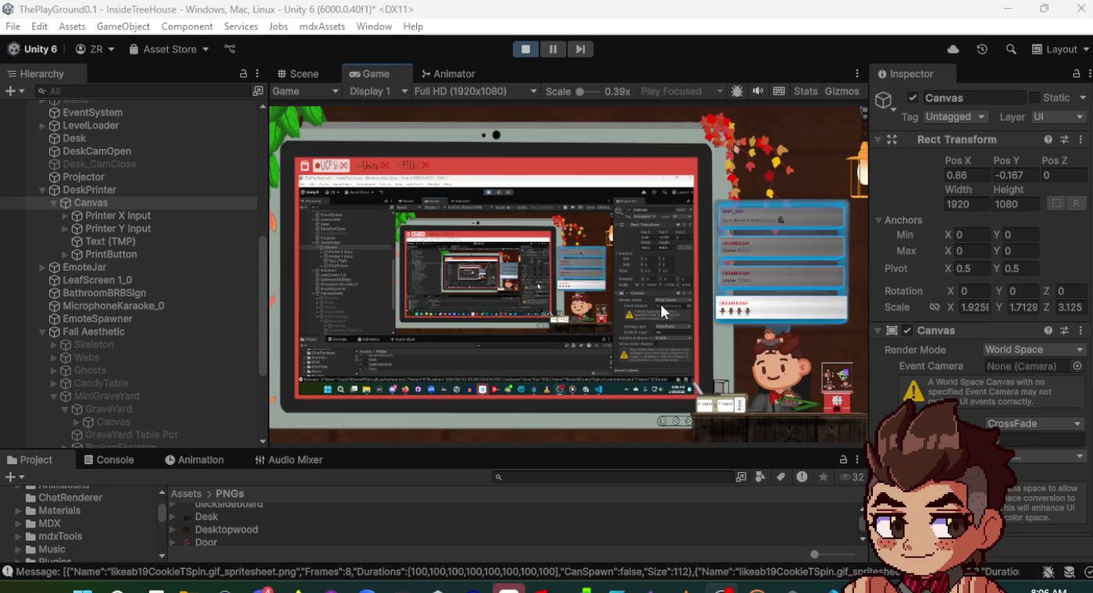
click(523, 50)
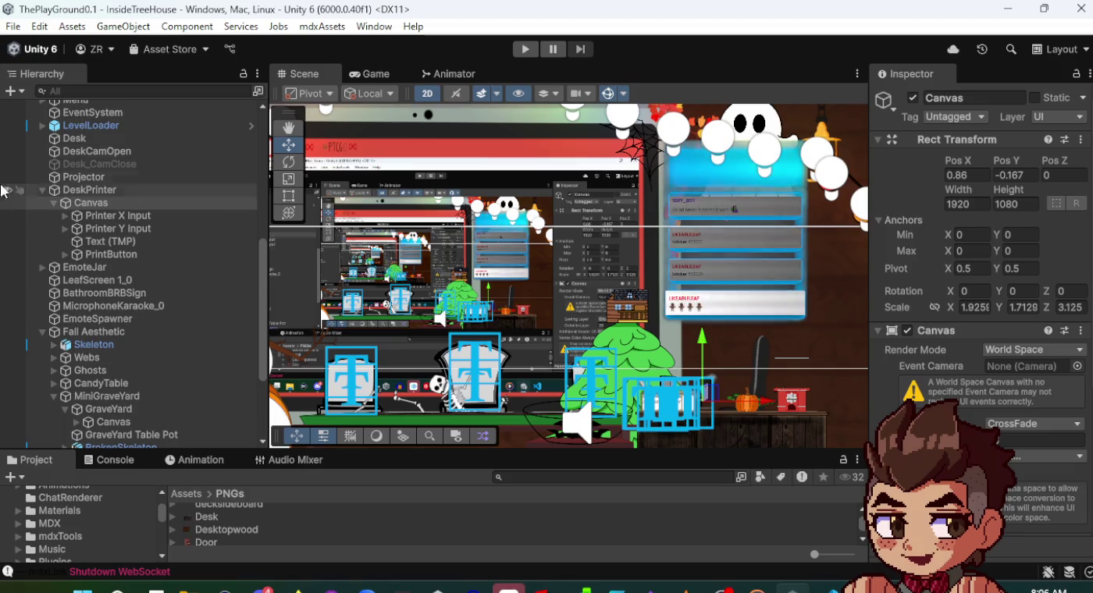
- Frame the whole decorated room in the Scene view and re-enter Play mode
scroll(502, 373, down, 3)
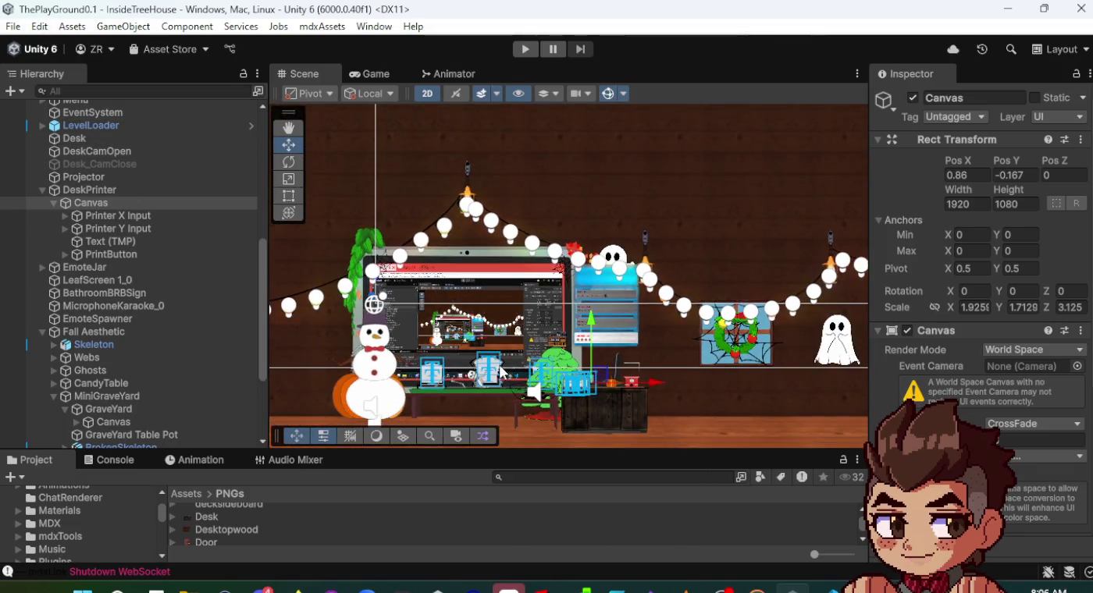
drag(504, 371, 531, 309)
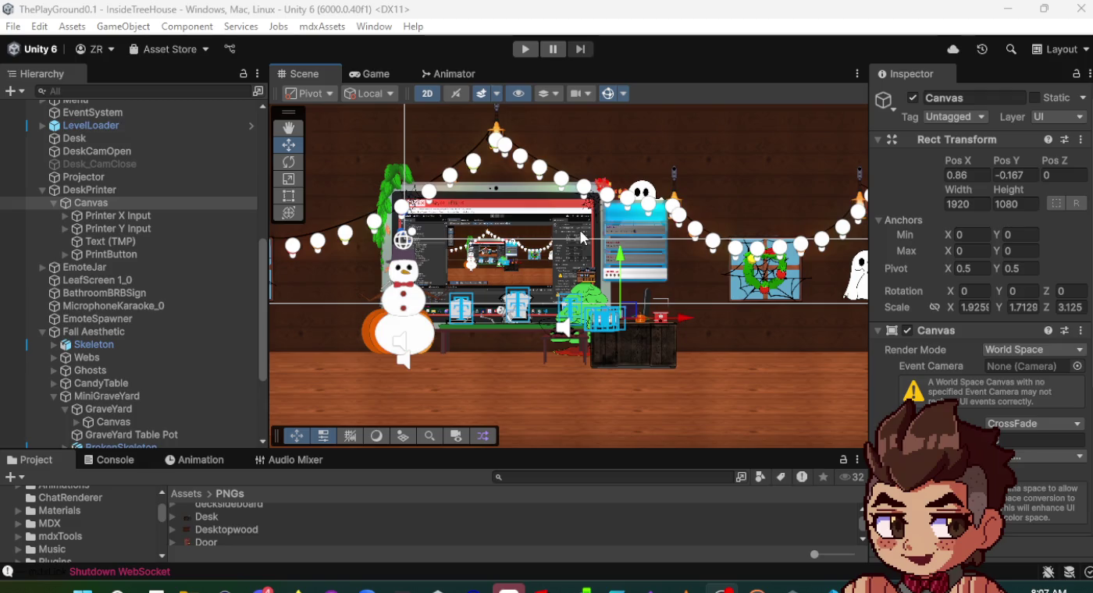
click(523, 49)
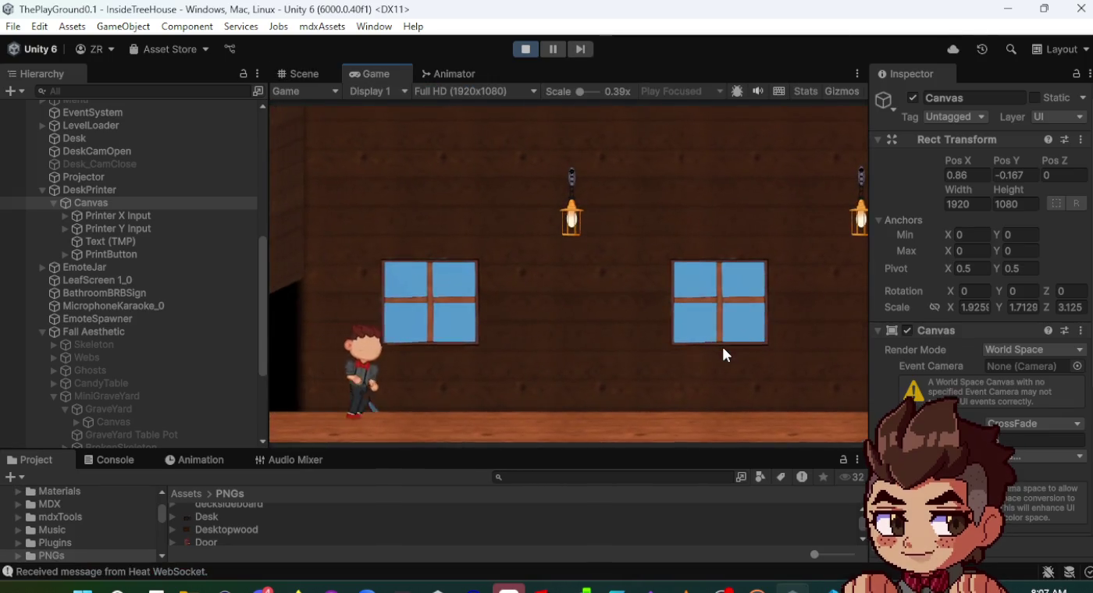
- Turn on PNG Face Toggle in the in-game settings panel, then close the panel
key(Escape)
click(631, 369)
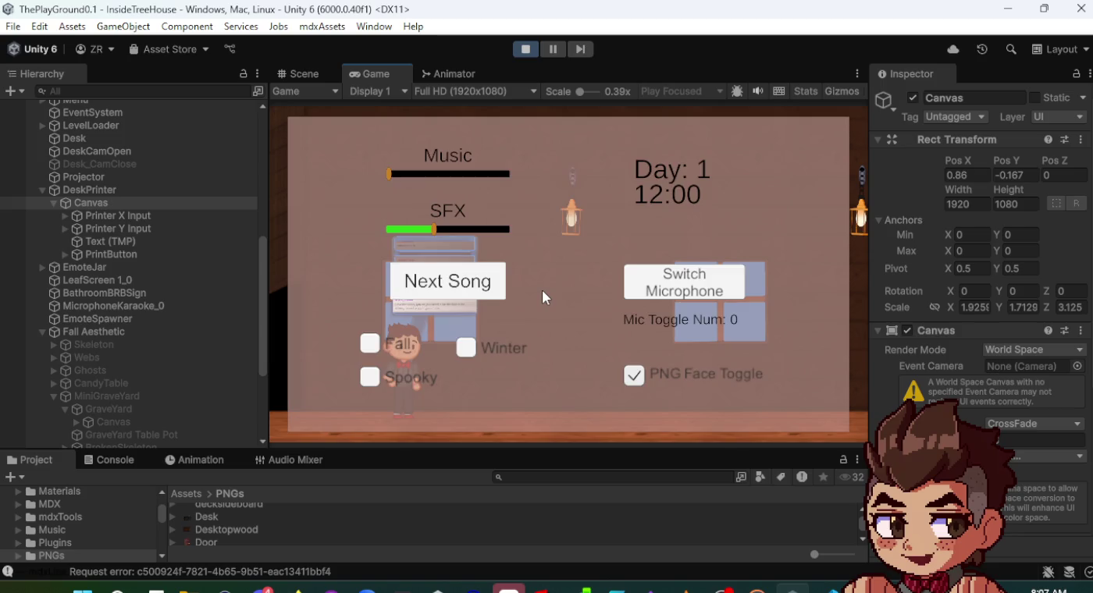
key(Escape)
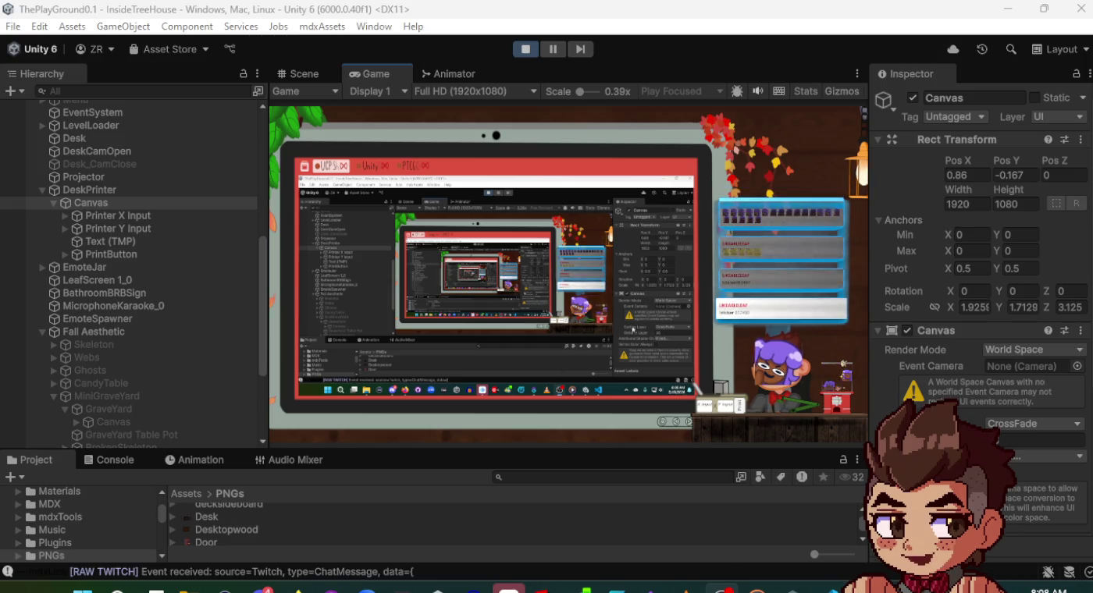
- Place a StickerStatic sticker on the LeafScreen in the running game
click(653, 423)
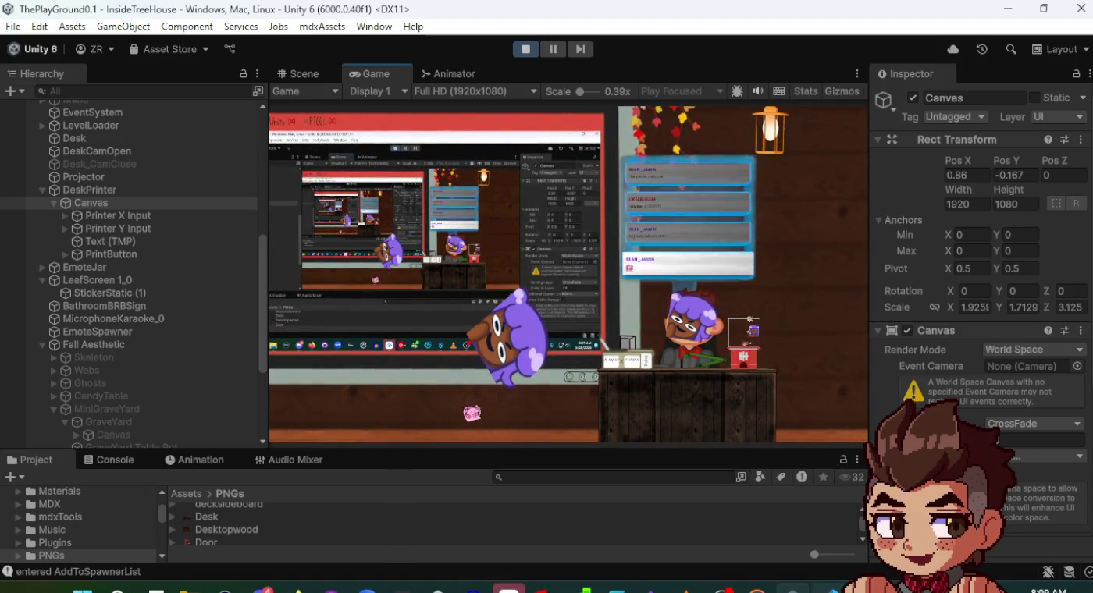
key(super)
text(sn)
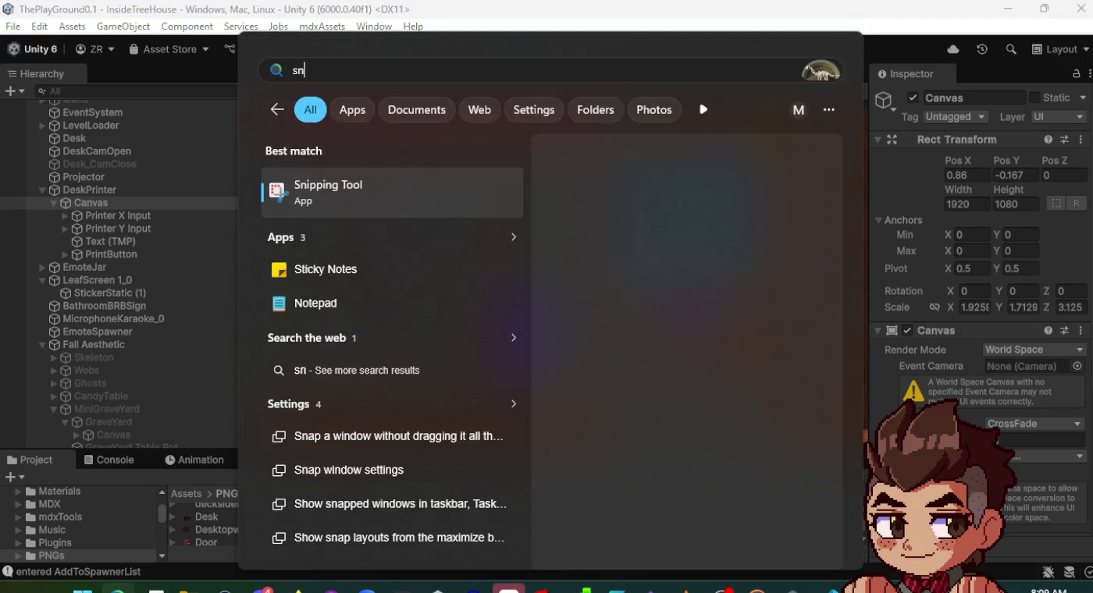
key(Return)
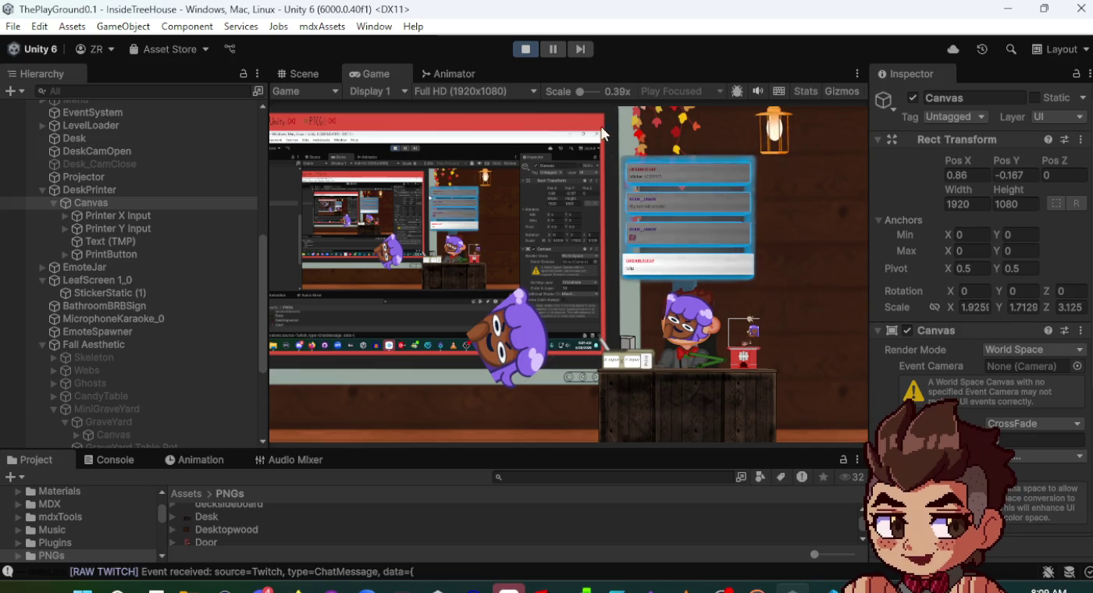
- Stop the running game and focus the editor so the scene monitor captures it
key(ctrl+p)
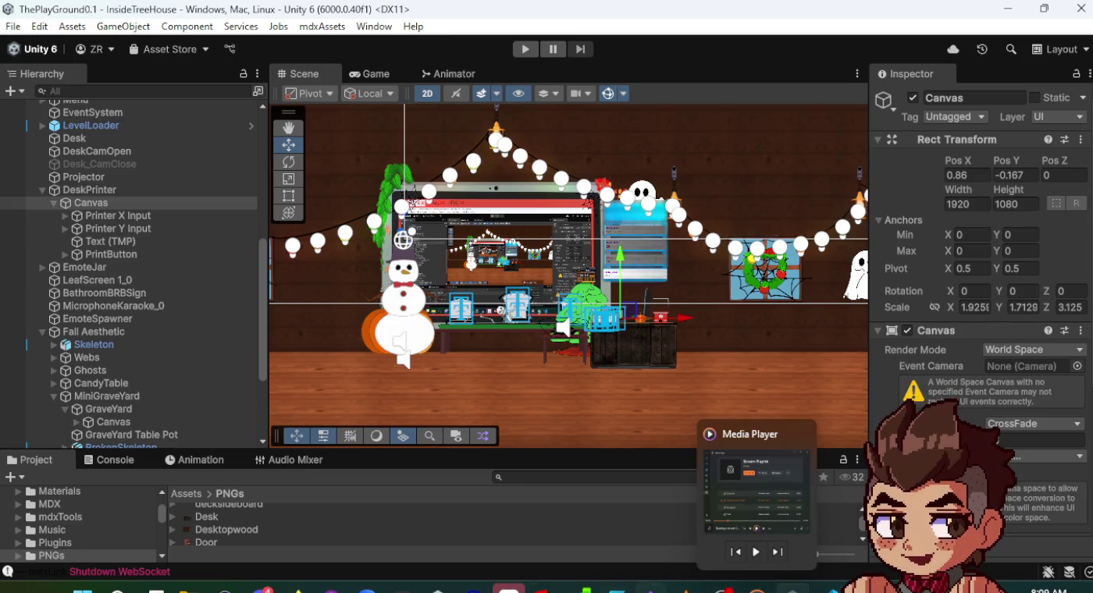
mouse_move(295, 587)
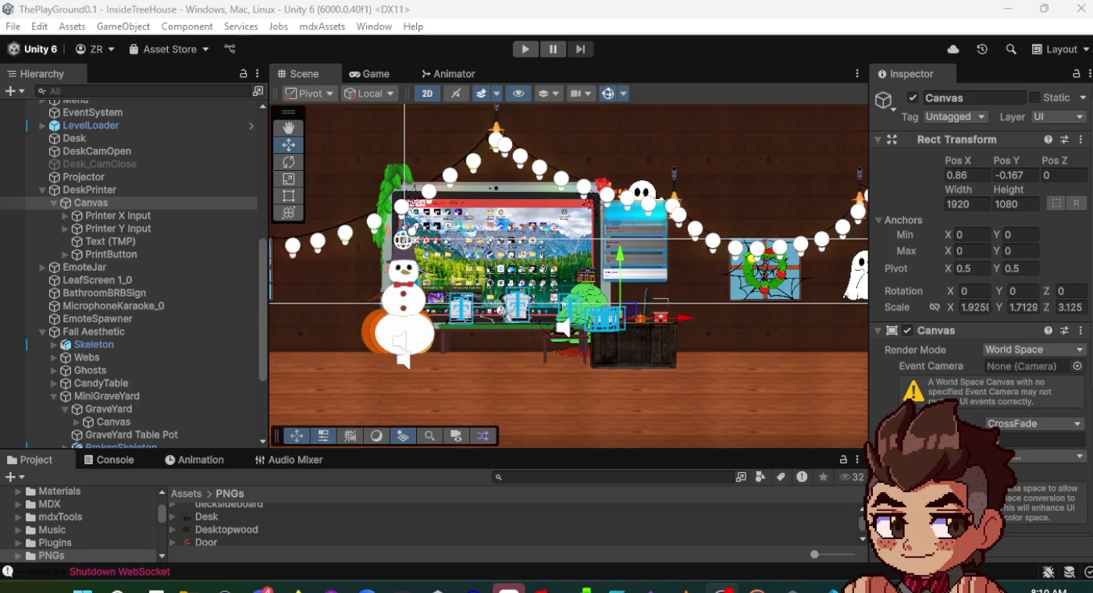
click(351, 48)
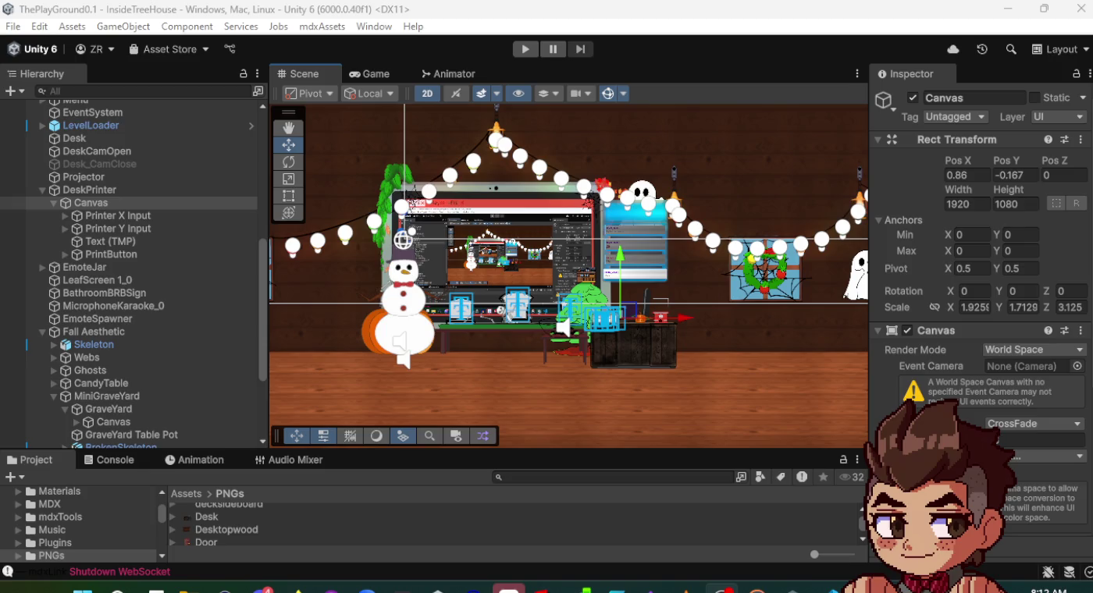
- Briefly show the desktop, then bring the Twitch clip page back up
key(super+d)
key(super+d)
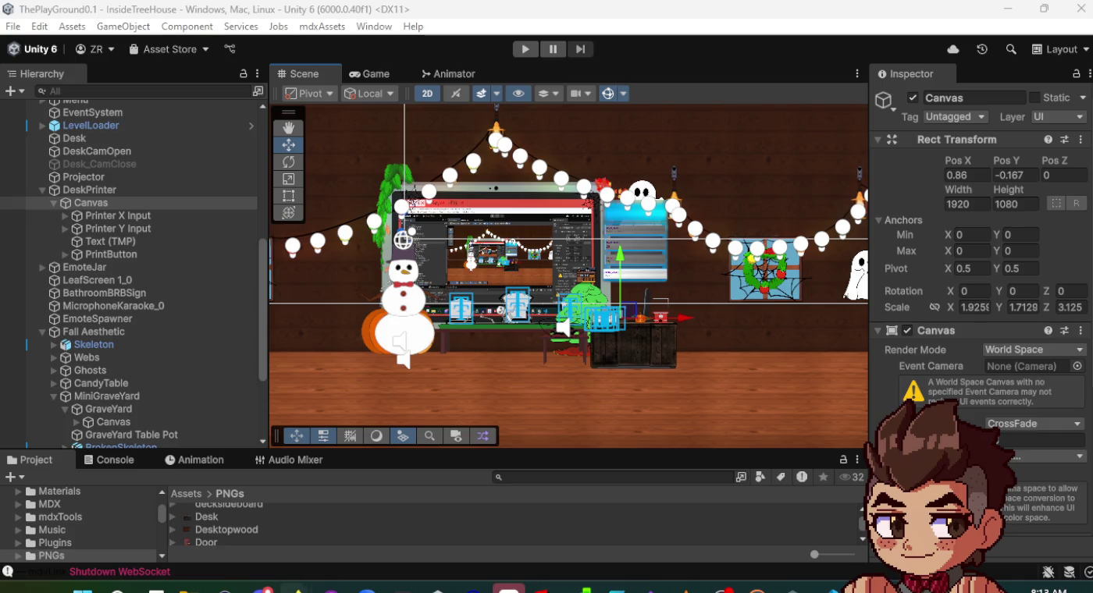
click(720, 589)
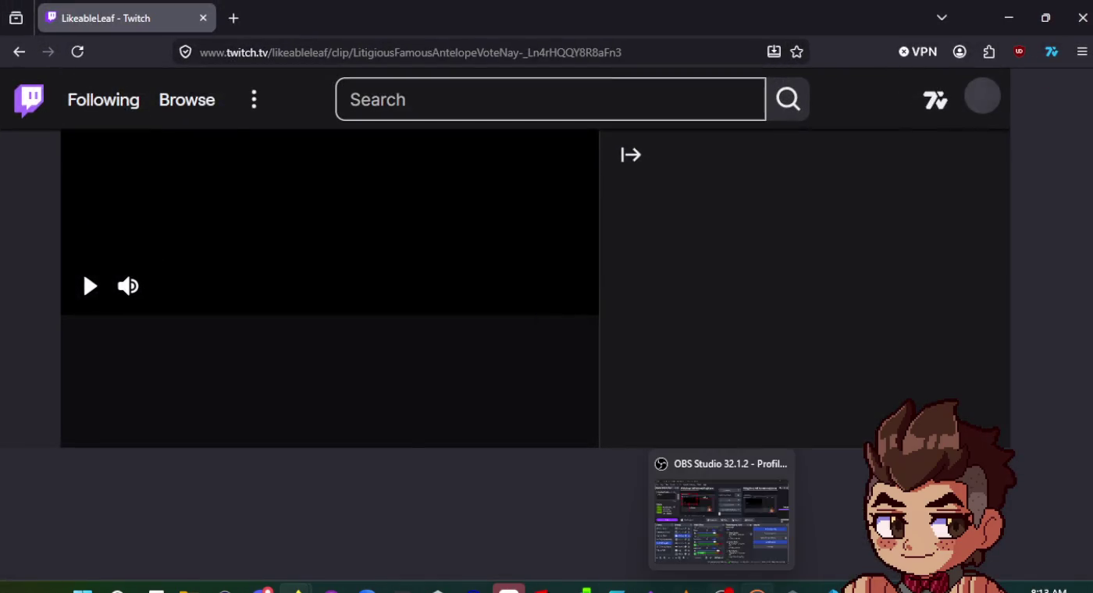
- Unmute the Twitch clip and raise its volume
mouse_move(756, 589)
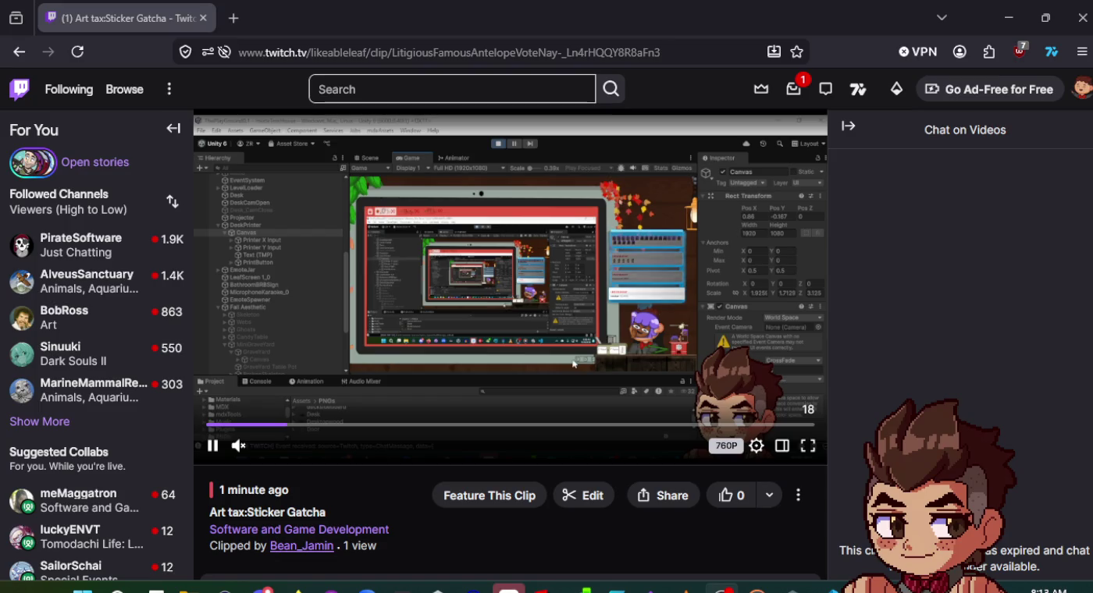
click(239, 445)
drag(259, 445, 322, 445)
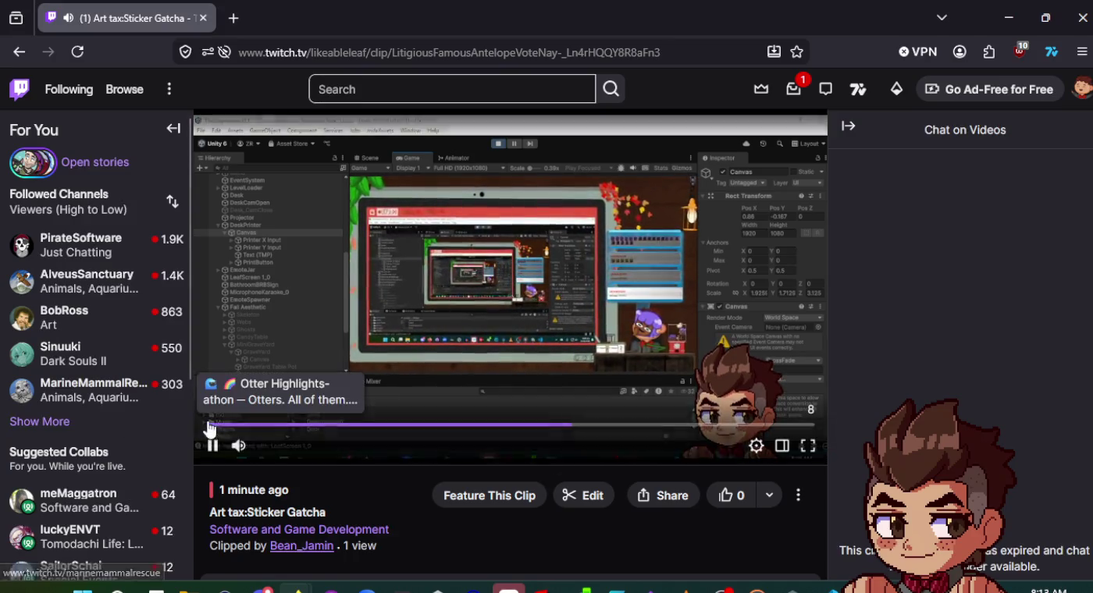
- Watch the Art tax:Sticker Gatcha clip to its end, then close its tab
drag(238, 436, 130, 429)
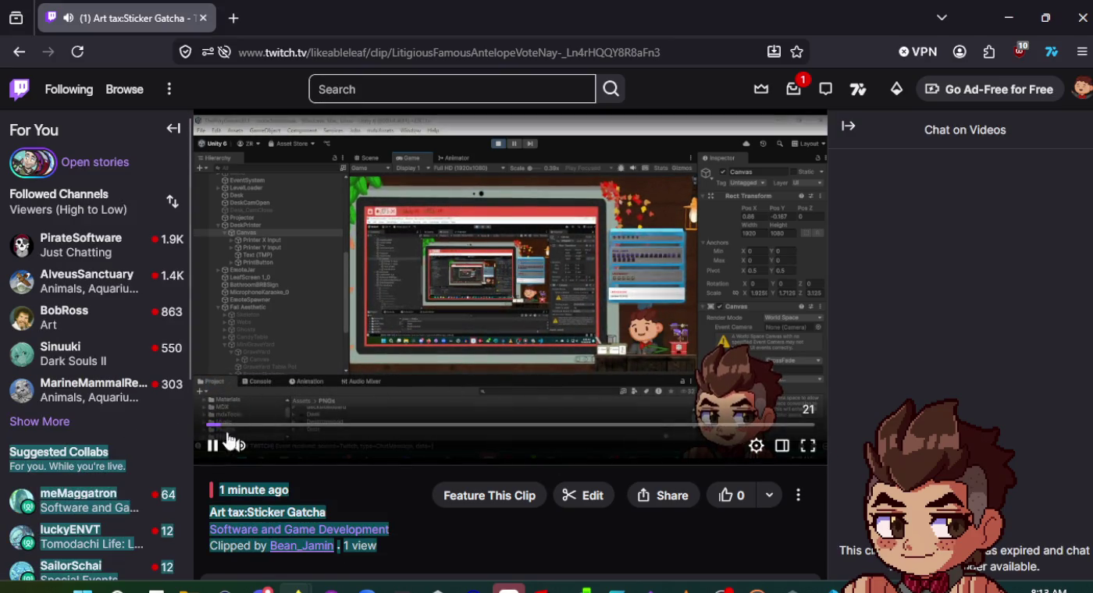
click(385, 473)
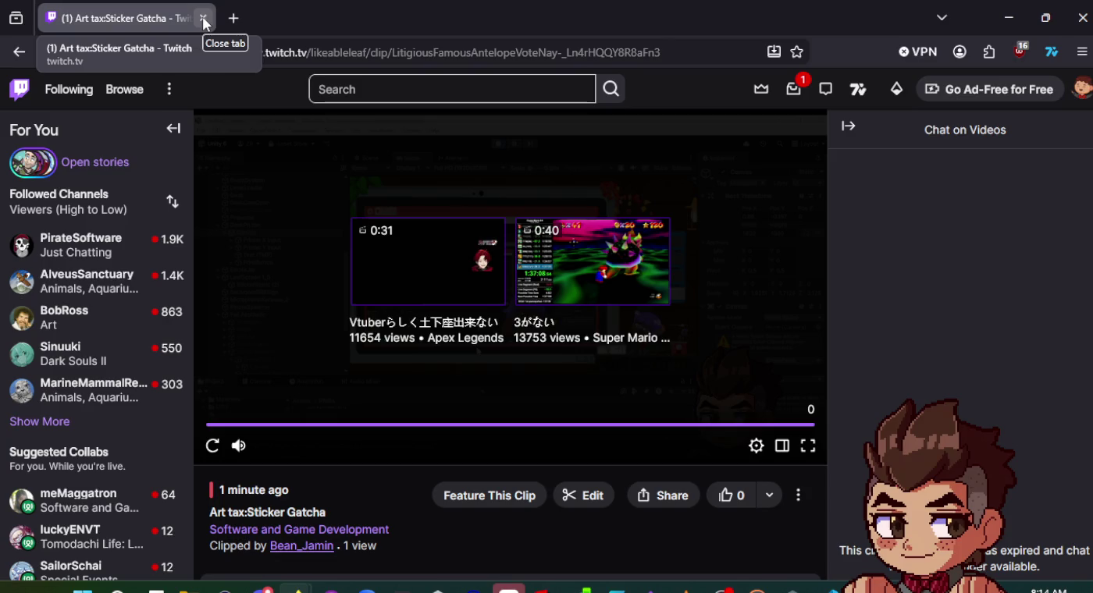
click(203, 18)
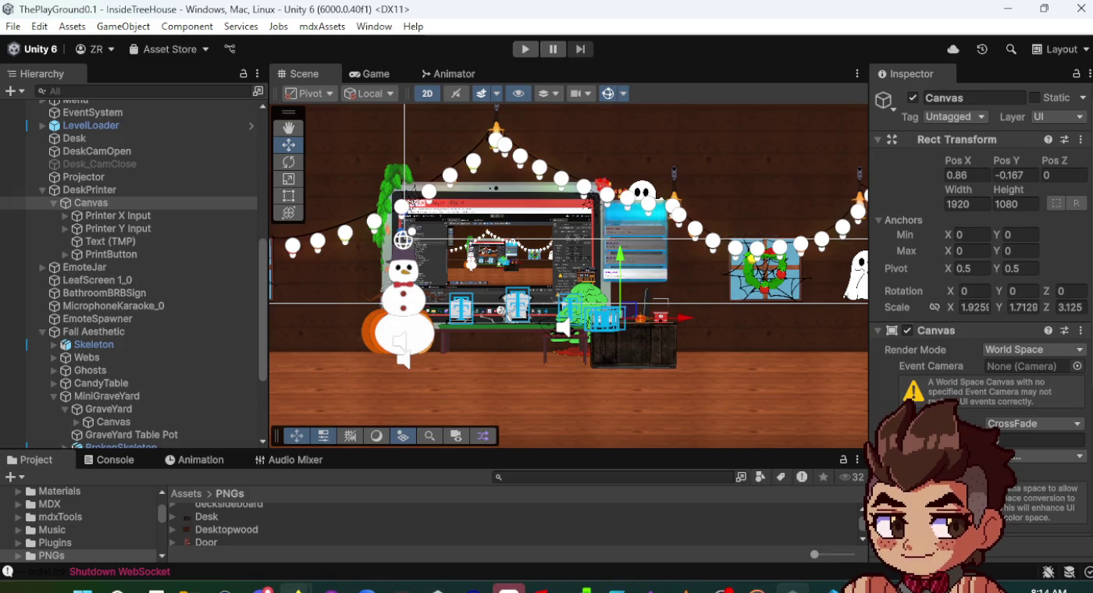
mouse_move(262, 589)
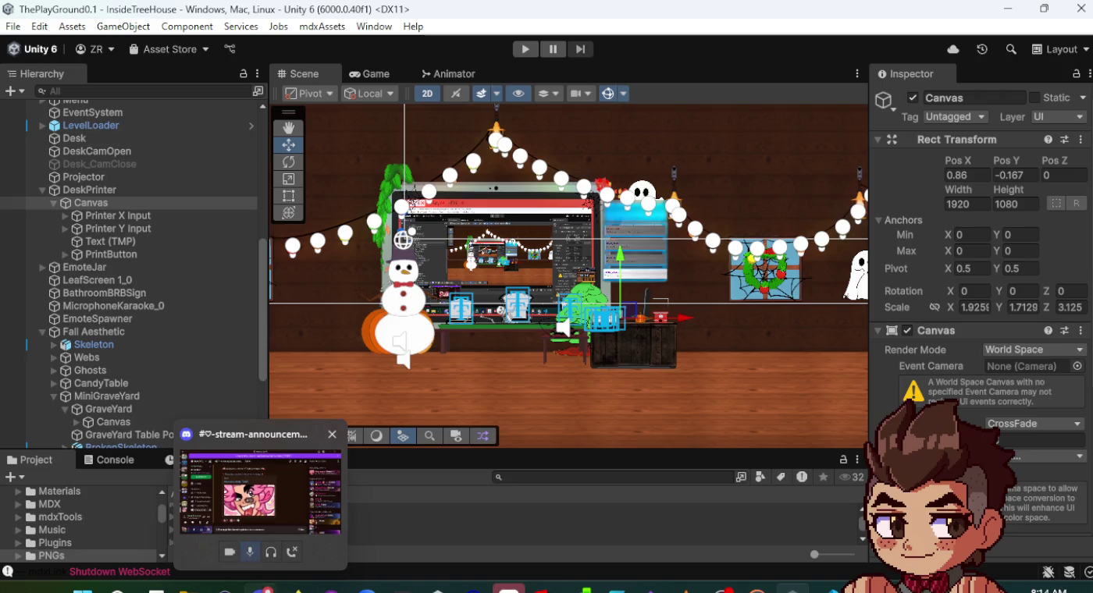